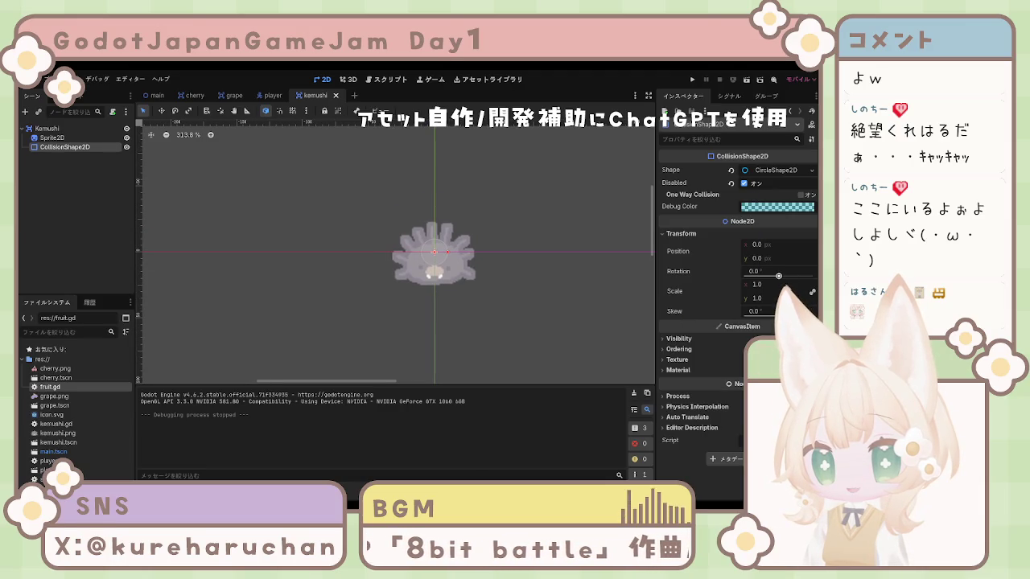
# Drag the caterpillar's collision circle handles to roughly widen, enlarge and nudge it
pyautogui.moveTo(767, 287)
pyautogui.mouseDown()
pyautogui.moveTo(821, 287)
pyautogui.moveTo(807, 296)
pyautogui.mouseUp()
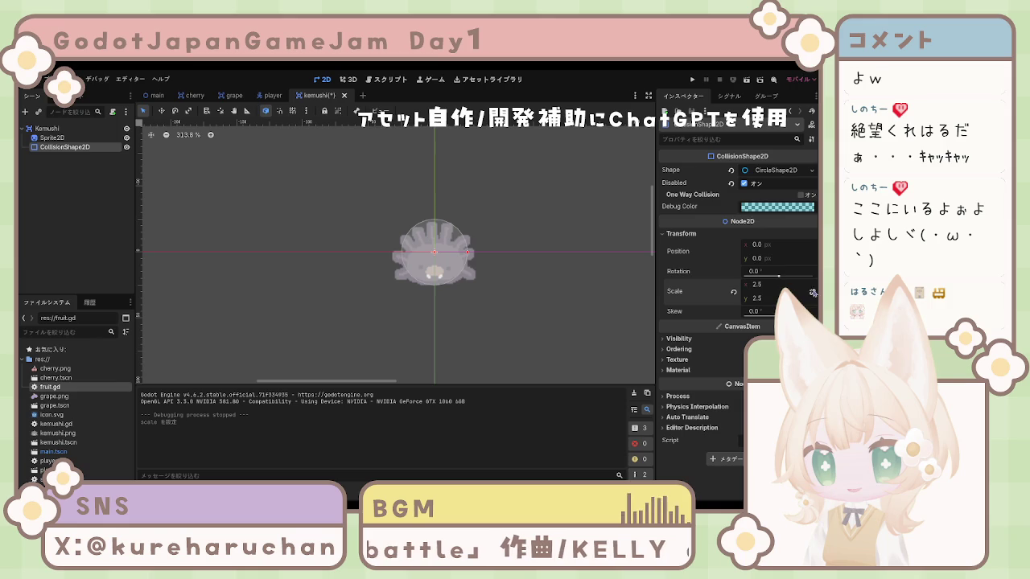
pyautogui.moveTo(757, 287)
pyautogui.mouseDown()
pyautogui.moveTo(777, 288)
pyautogui.moveTo(760, 302)
pyautogui.mouseUp()
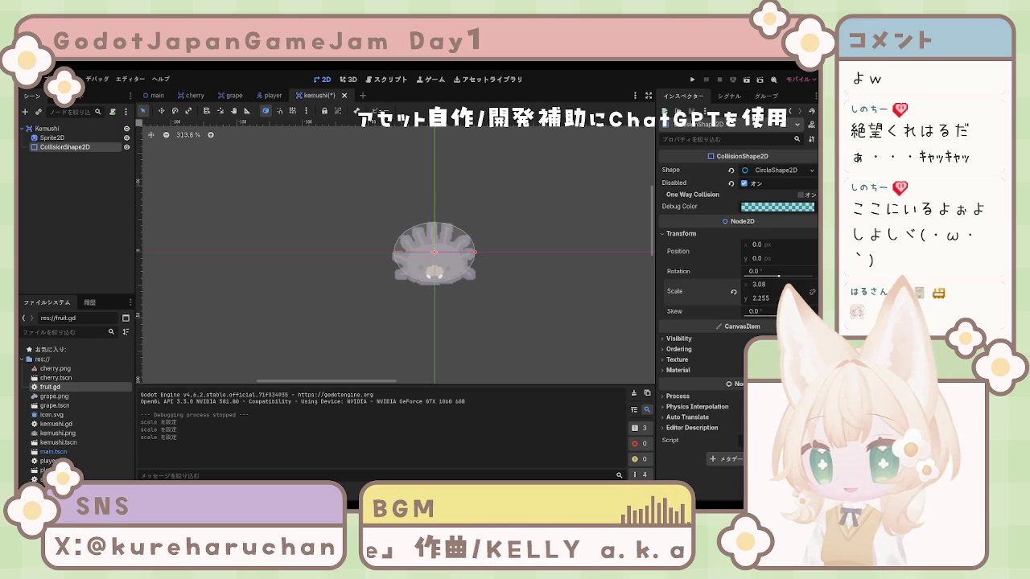
pyautogui.moveTo(759, 259); pyautogui.dragTo(765, 259)
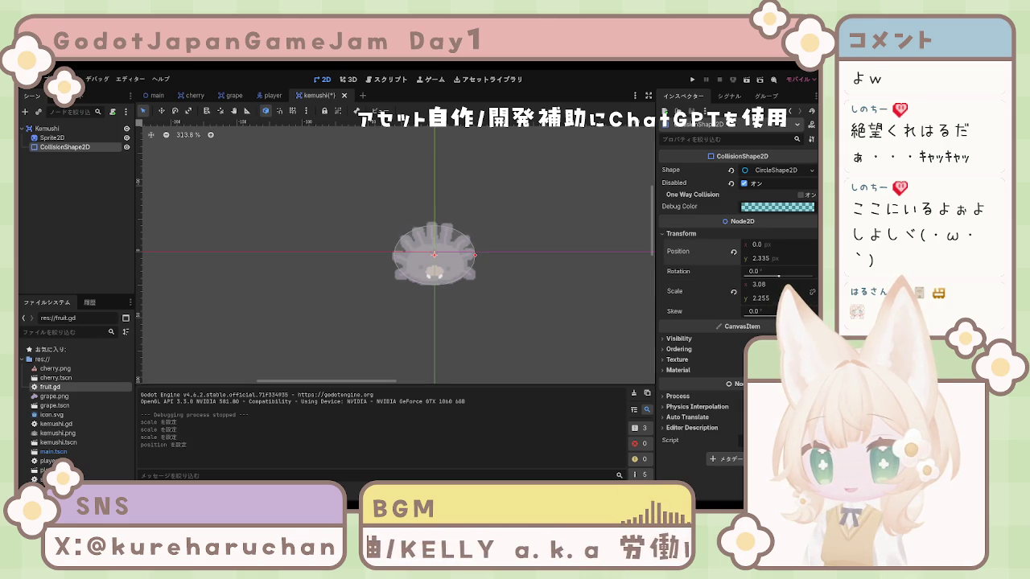
# Set the CollisionShape2D position y to 2.5 and scale to 3 × 2, then deselect it
pyautogui.click(770, 259)
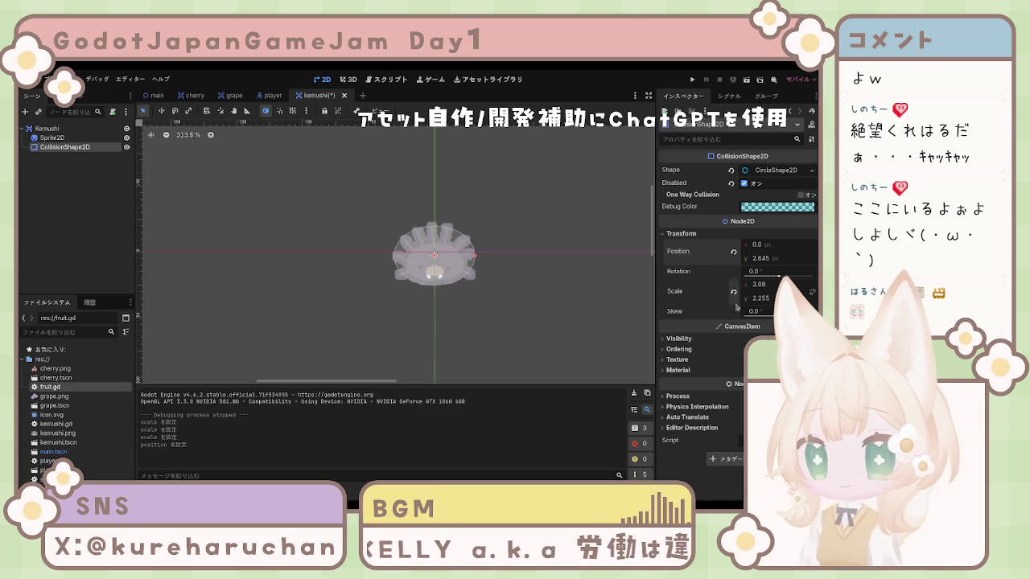
pyautogui.write('2.5')
pyautogui.press('Return')
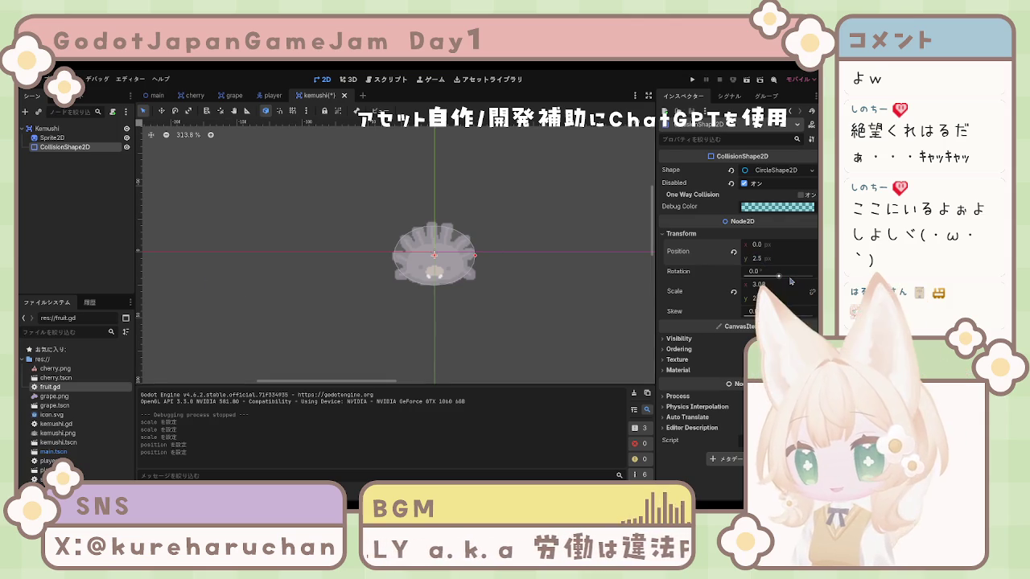
pyautogui.click(771, 285)
pyautogui.write('3')
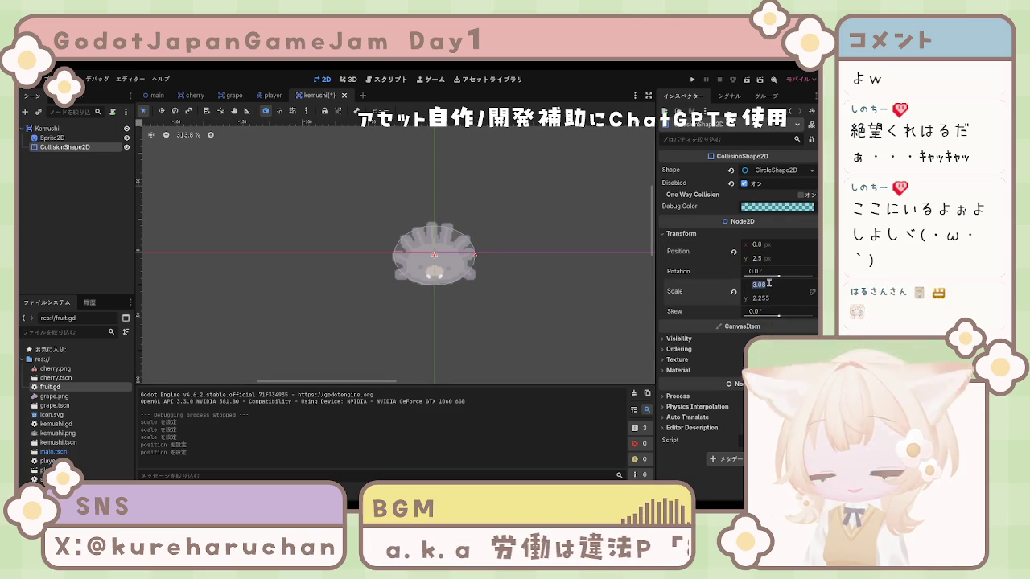
pyautogui.click(773, 298)
pyautogui.write('2')
pyautogui.press('Return')
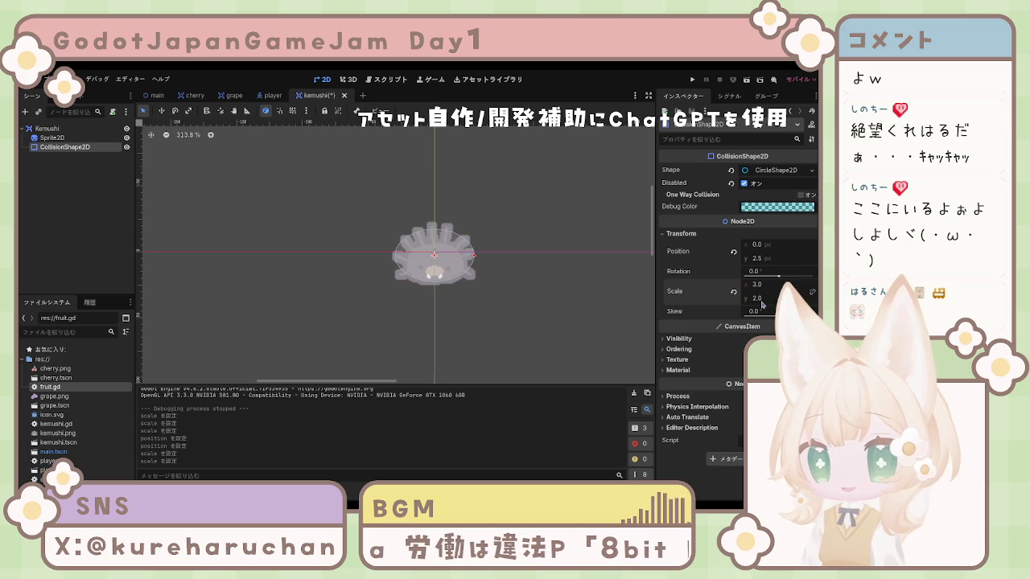
pyautogui.click(524, 330)
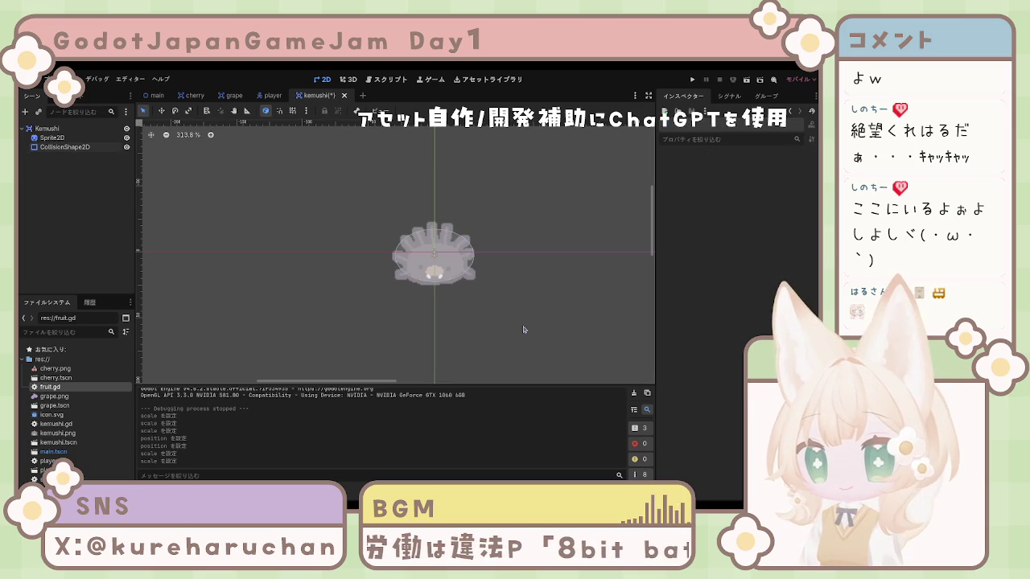
# Save the kemushi scene and select its Kemushi root node before moving to the player scene
pyautogui.hotkey('ctrl', 's')
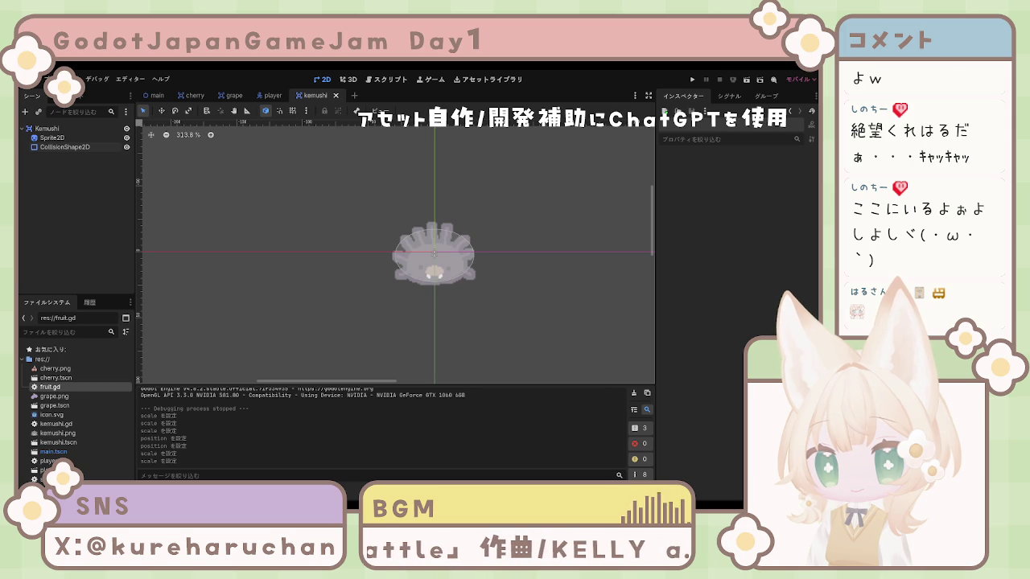
pyautogui.click(47, 128)
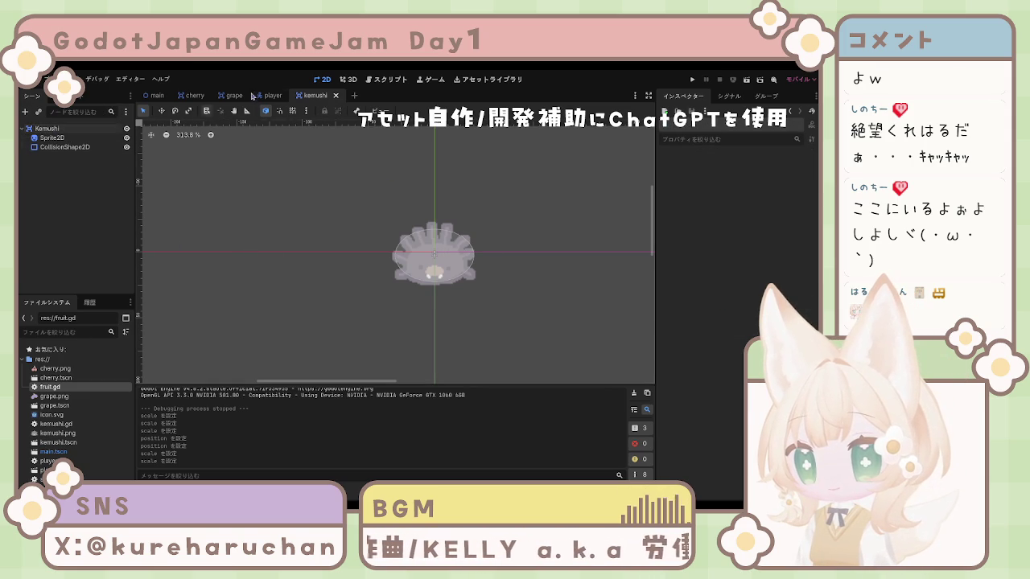
pyautogui.click(273, 95)
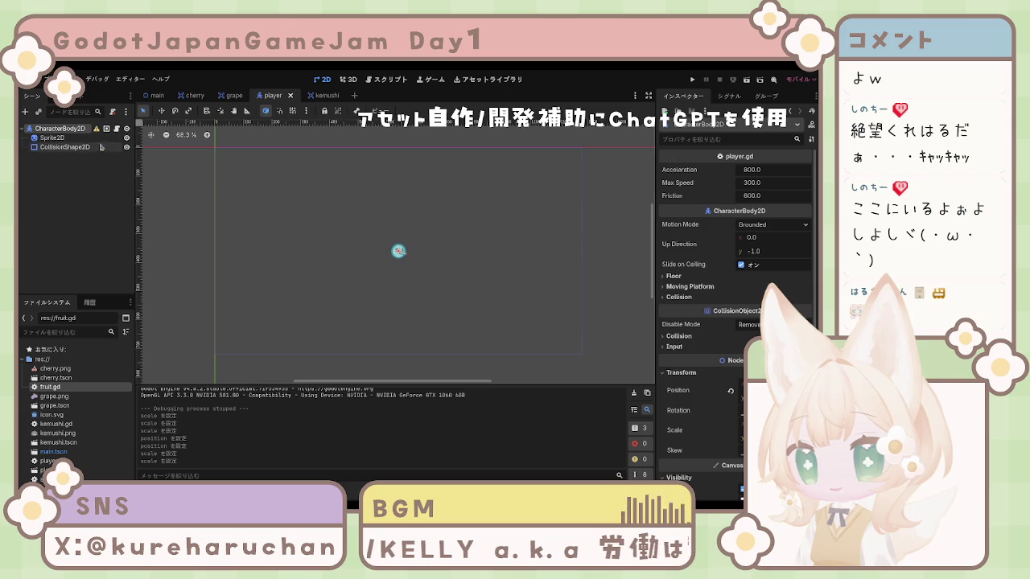
# Switch to the Script workspace, scroll up through player.gd, then open spawner.gd
pyautogui.click(379, 81)
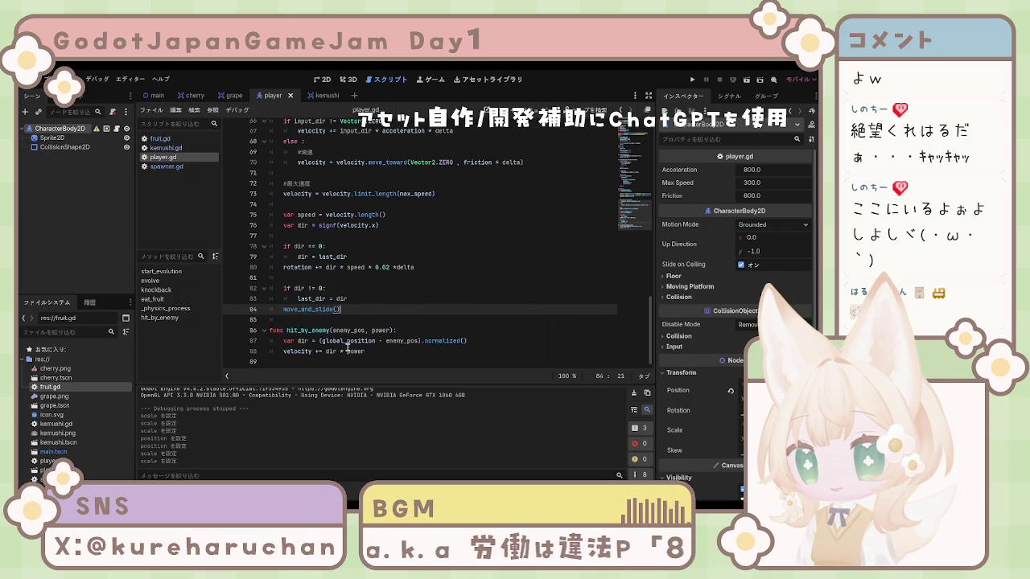
pyautogui.scroll(2, 347, 345)
pyautogui.scroll(7, 348, 346)
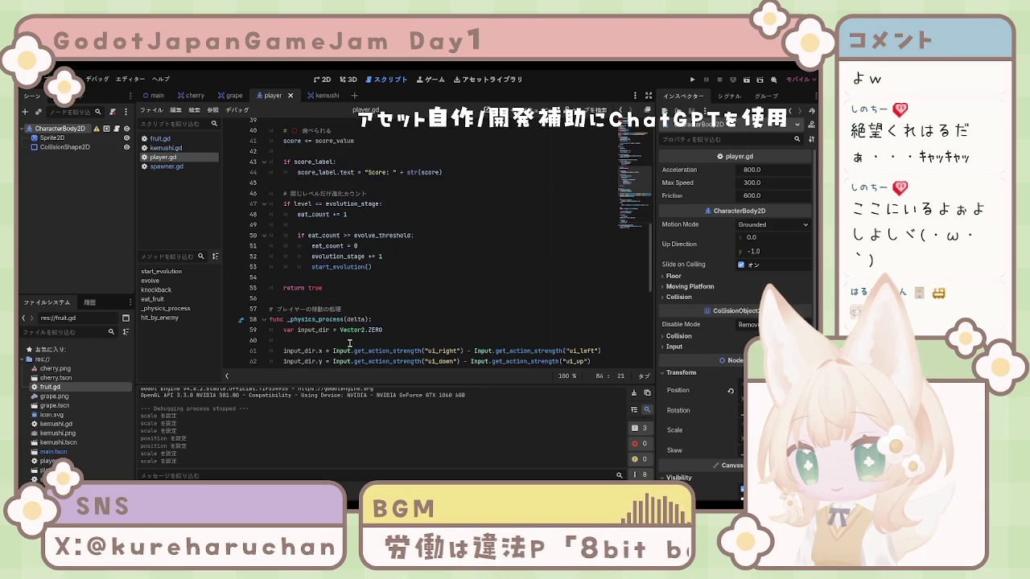
pyautogui.scroll(12, 350, 344)
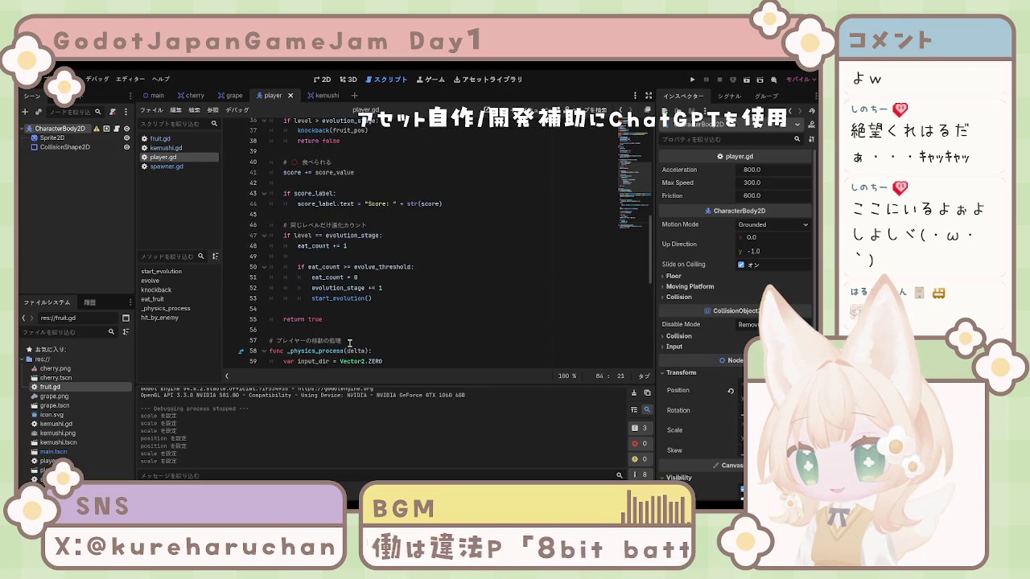
pyautogui.scroll(2, 349, 343)
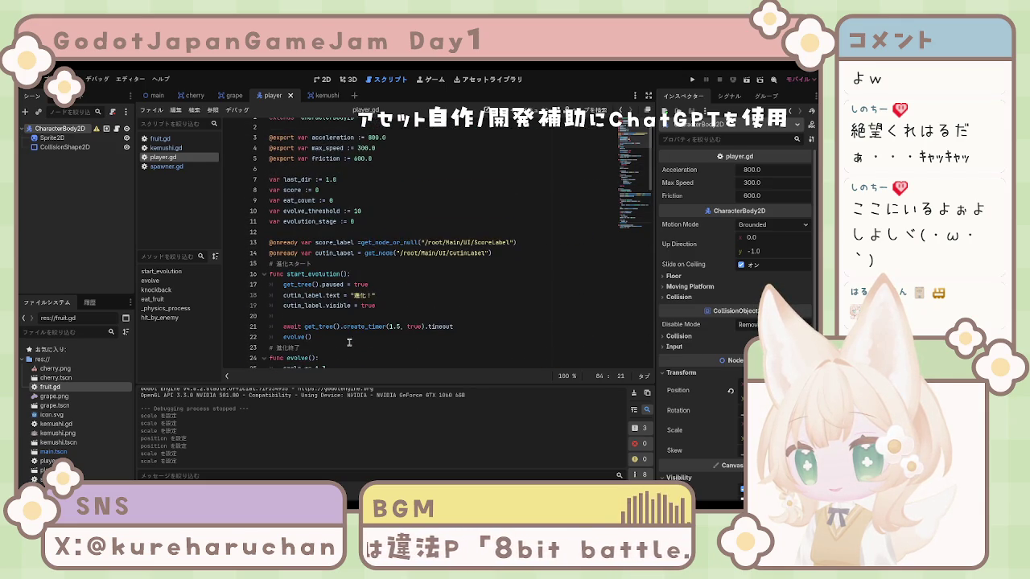
pyautogui.click(184, 167)
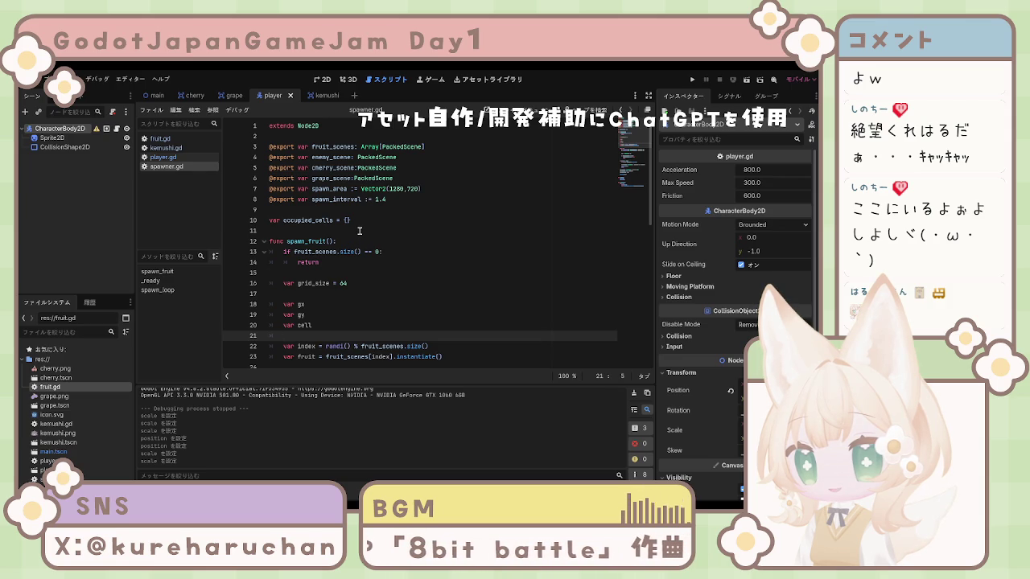
# Scroll down through spawner.gd, then bring up kemushi.gd
pyautogui.scroll(-5, 360, 231)
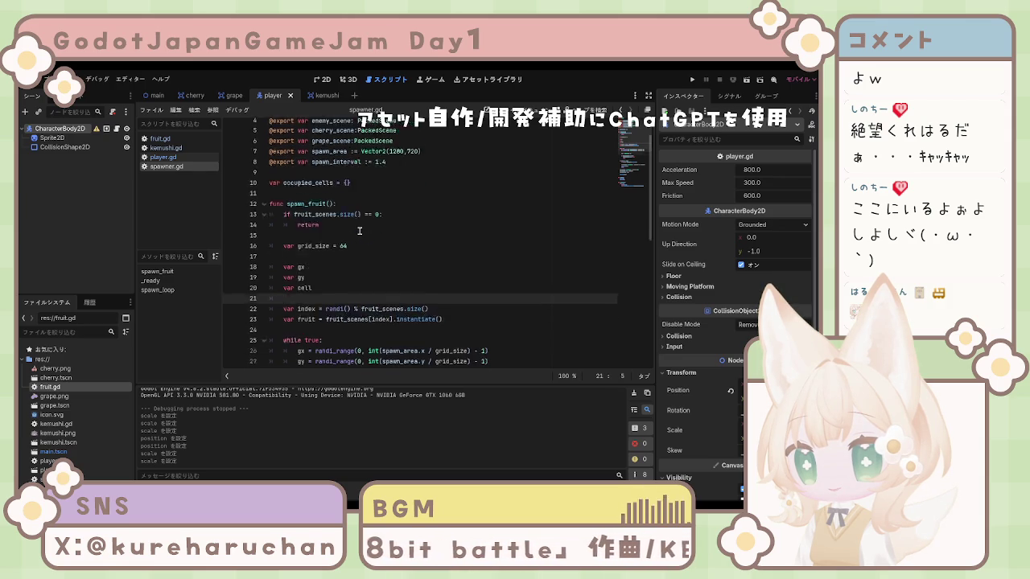
pyautogui.scroll(-3, 360, 231)
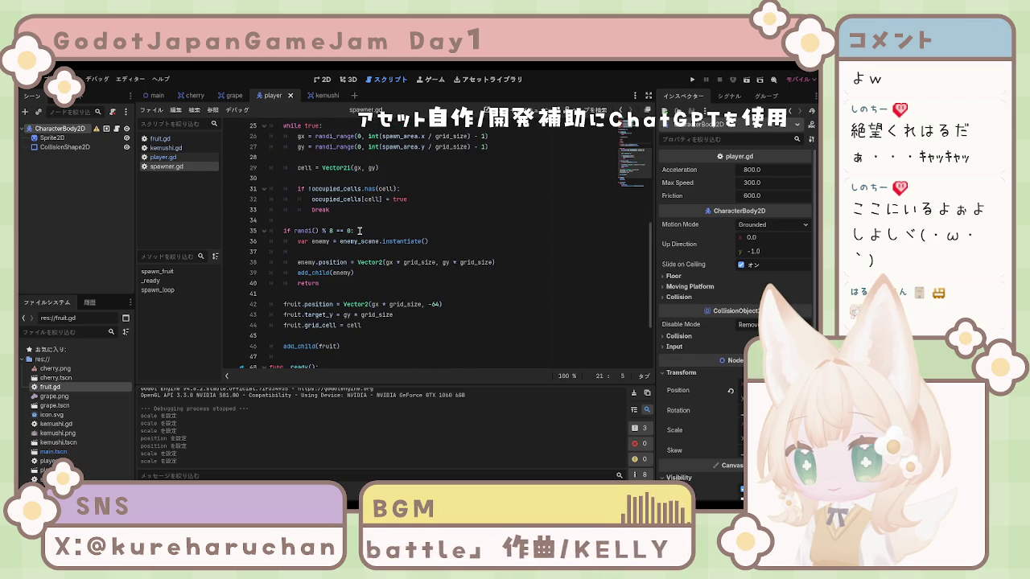
pyautogui.scroll(-3, 360, 231)
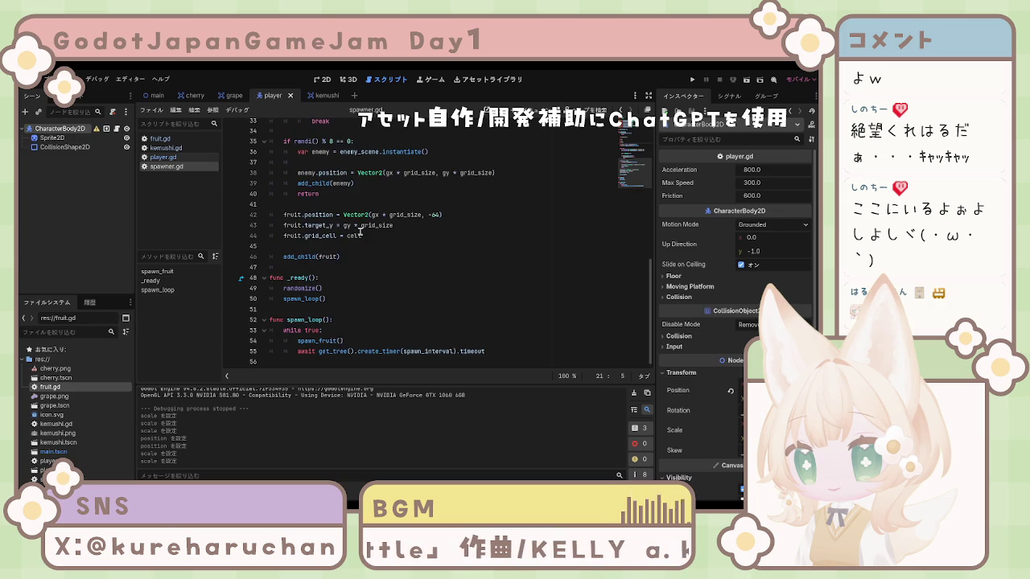
pyautogui.click(160, 150)
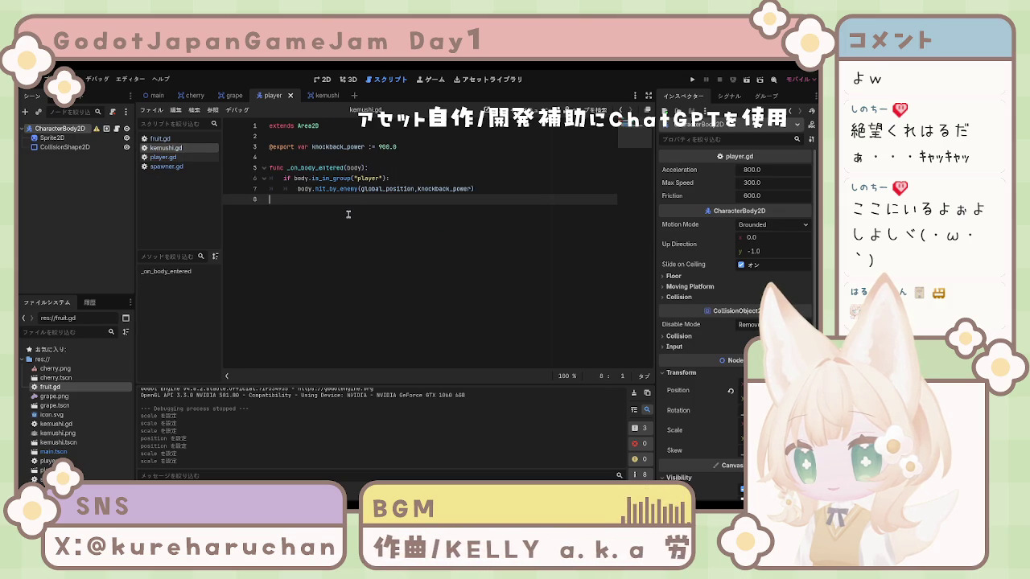
# Skim fruit.gd, scroll spawner.gd back to line 1, then show player.gd
pyautogui.click(160, 138)
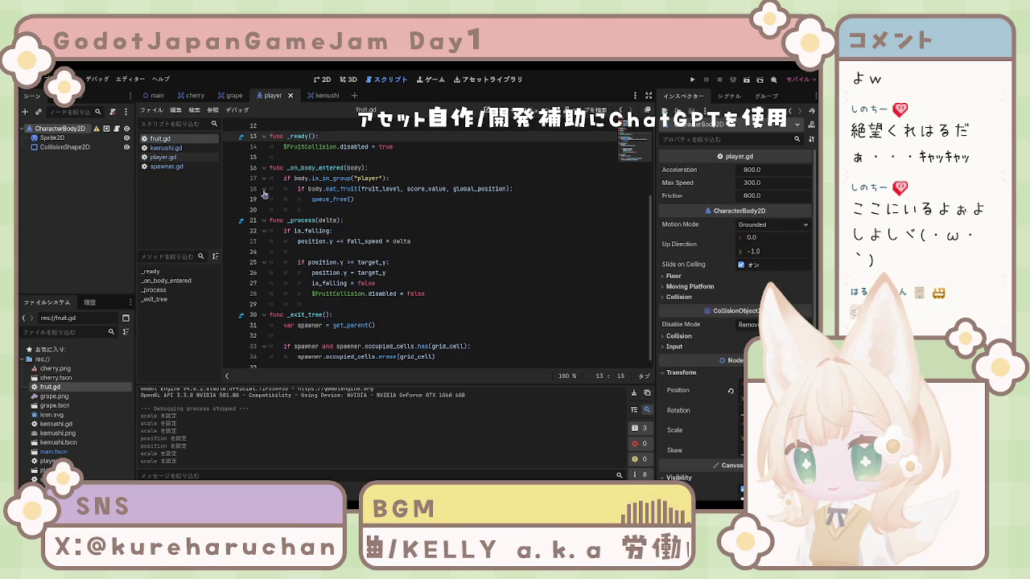
pyautogui.scroll(-1, 338, 204)
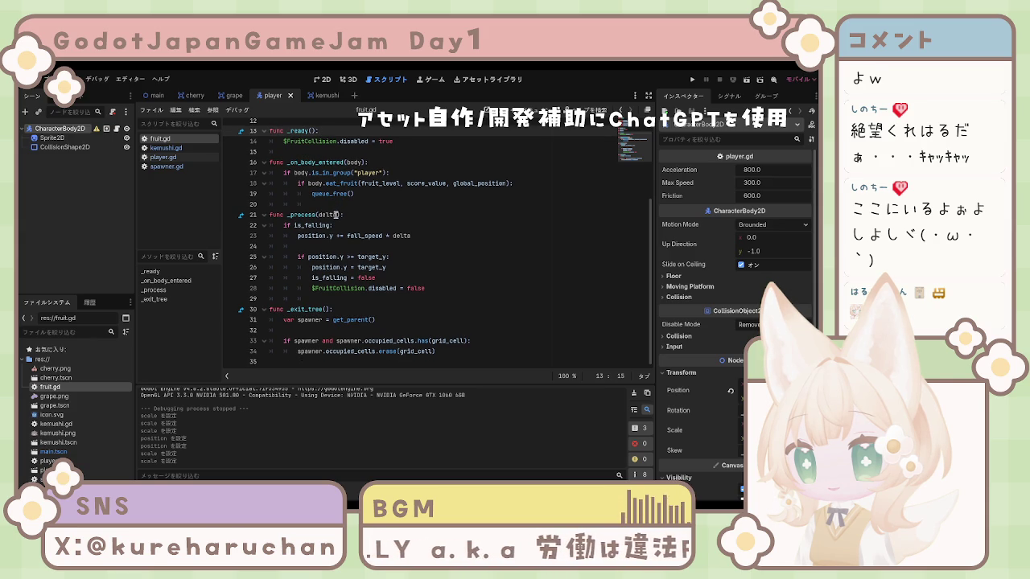
pyautogui.scroll(5, 338, 215)
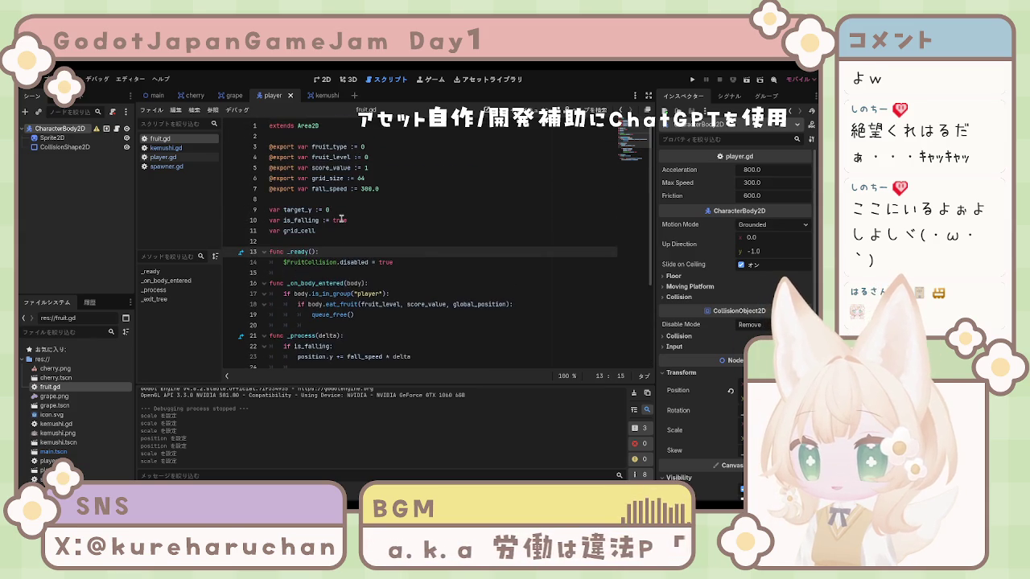
pyautogui.click(178, 167)
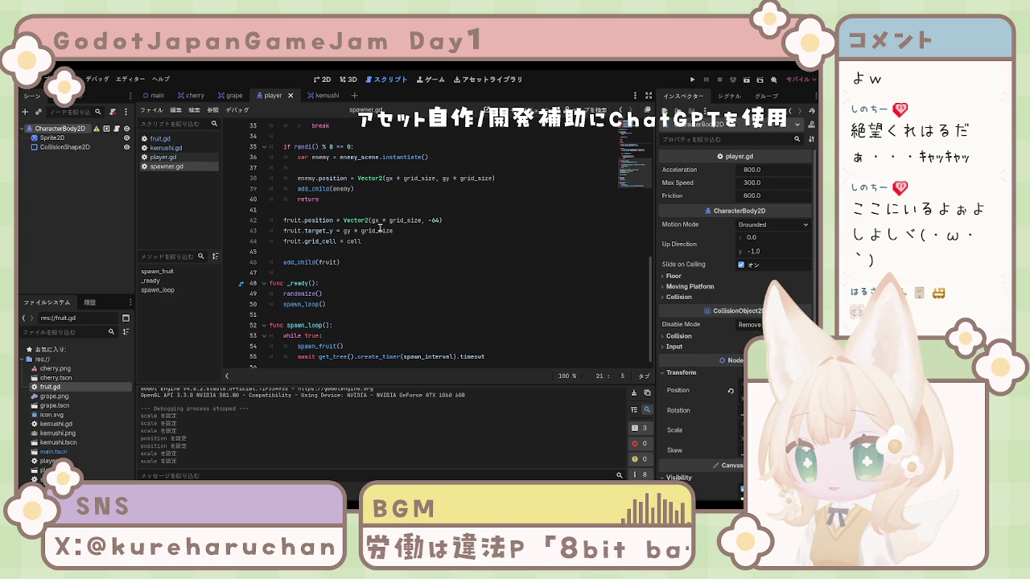
pyautogui.scroll(5, 379, 229)
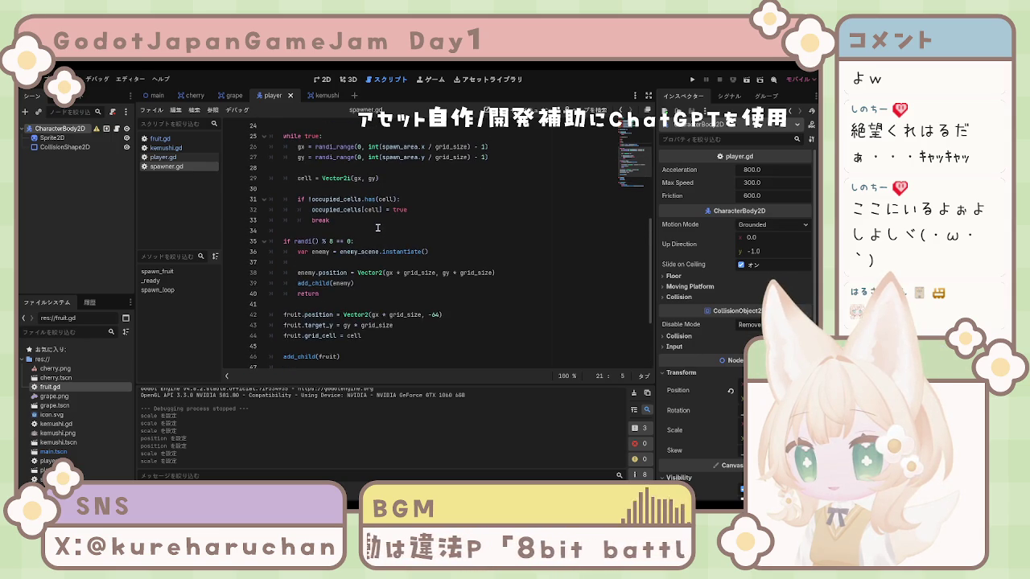
pyautogui.scroll(5, 377, 228)
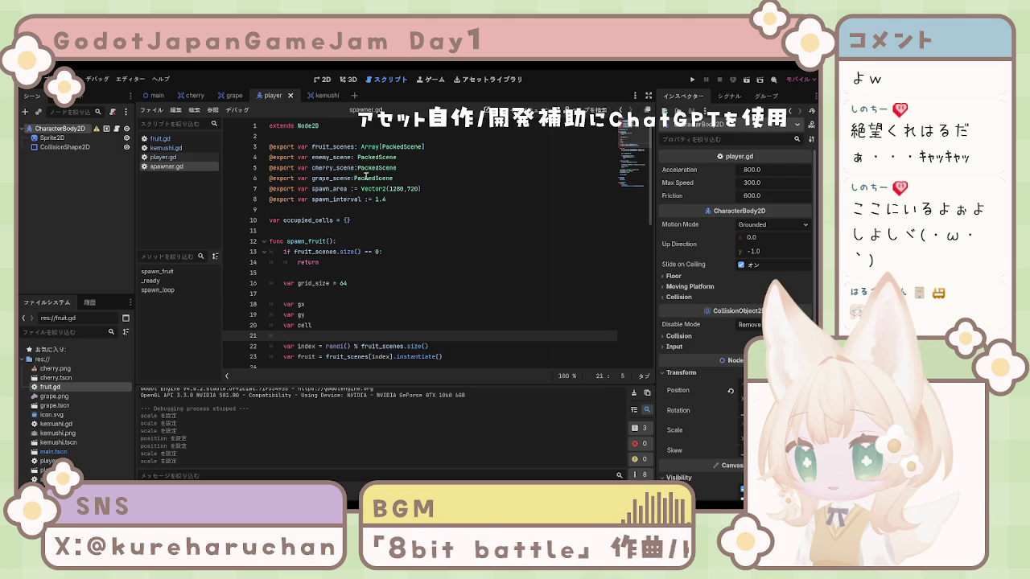
pyautogui.click(180, 160)
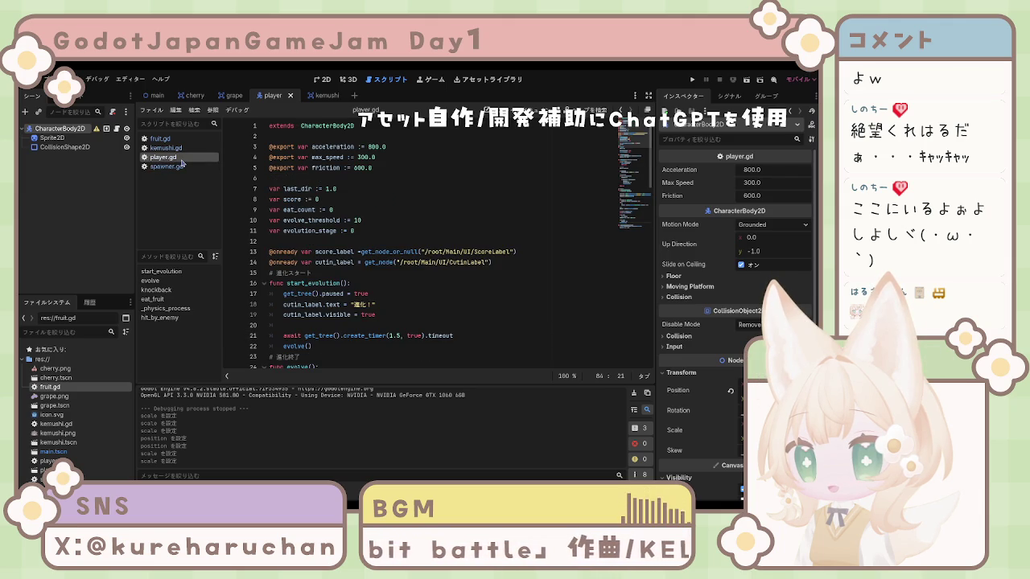
# Flip between kemushi.gd, fruit.gd and player.gd, ending on kemushi.gd
pyautogui.click(182, 148)
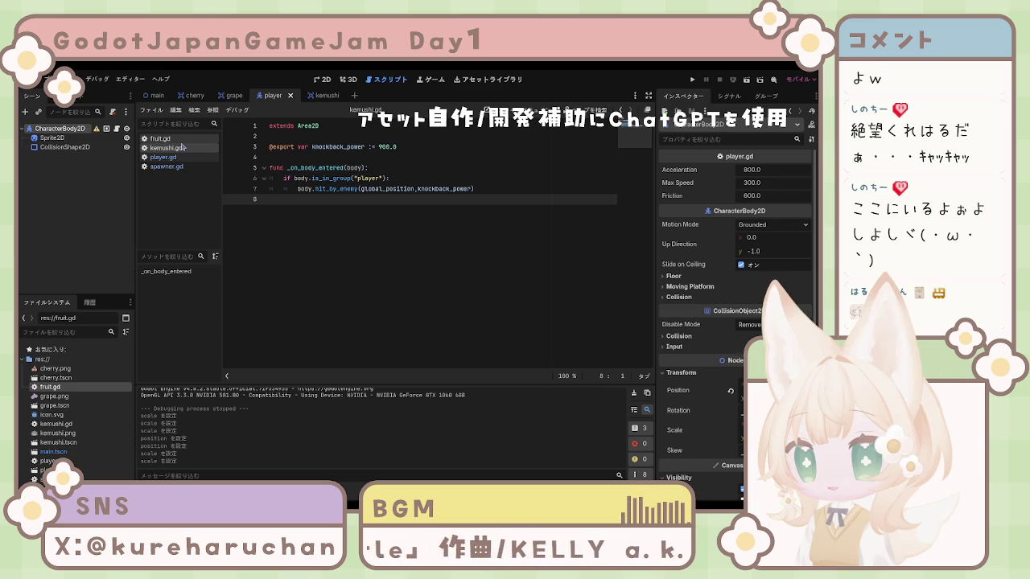
pyautogui.click(181, 142)
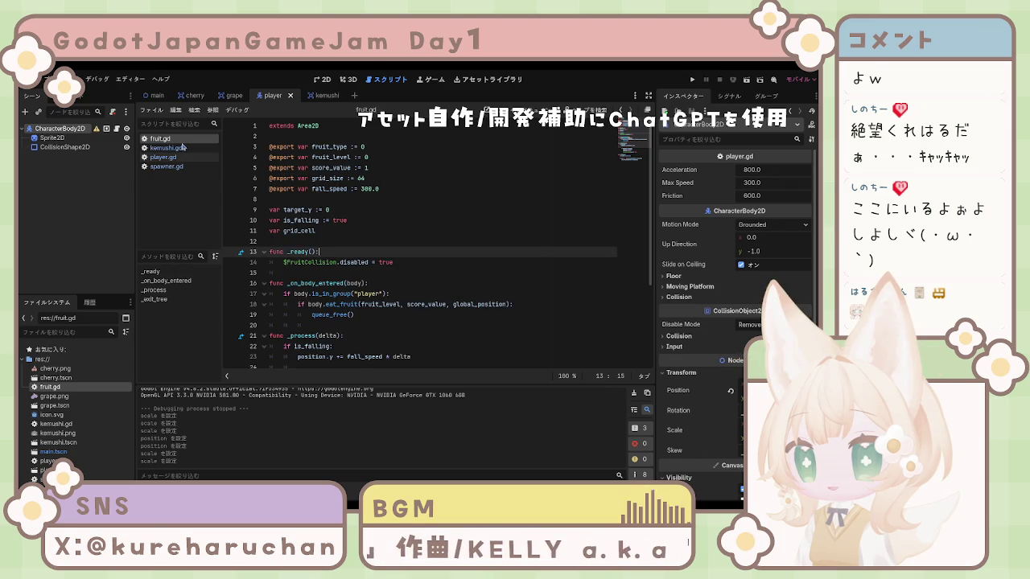
pyautogui.scroll(-1, 253, 245)
pyautogui.scroll(-2, 252, 245)
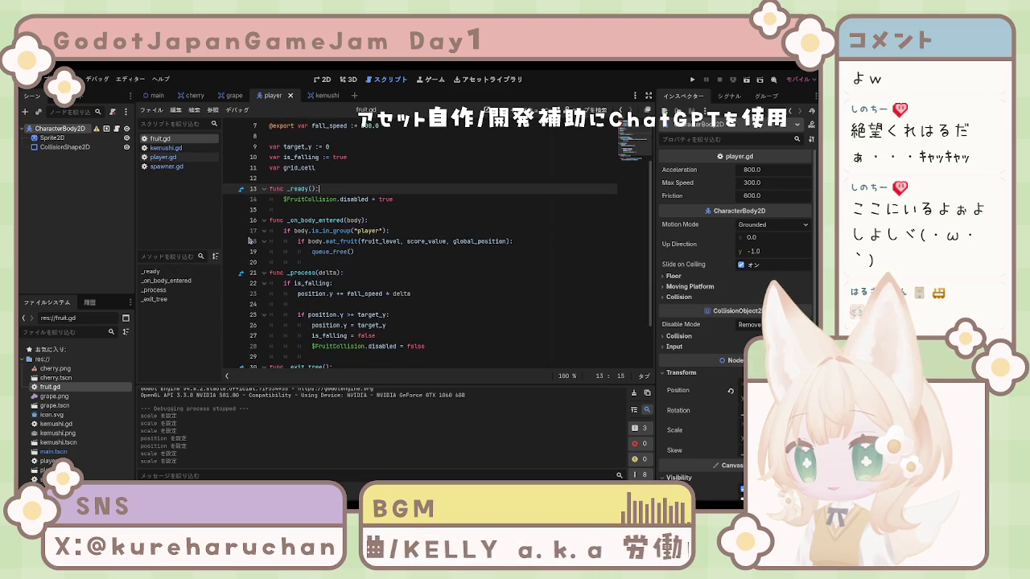
pyautogui.click(164, 148)
pyautogui.click(165, 157)
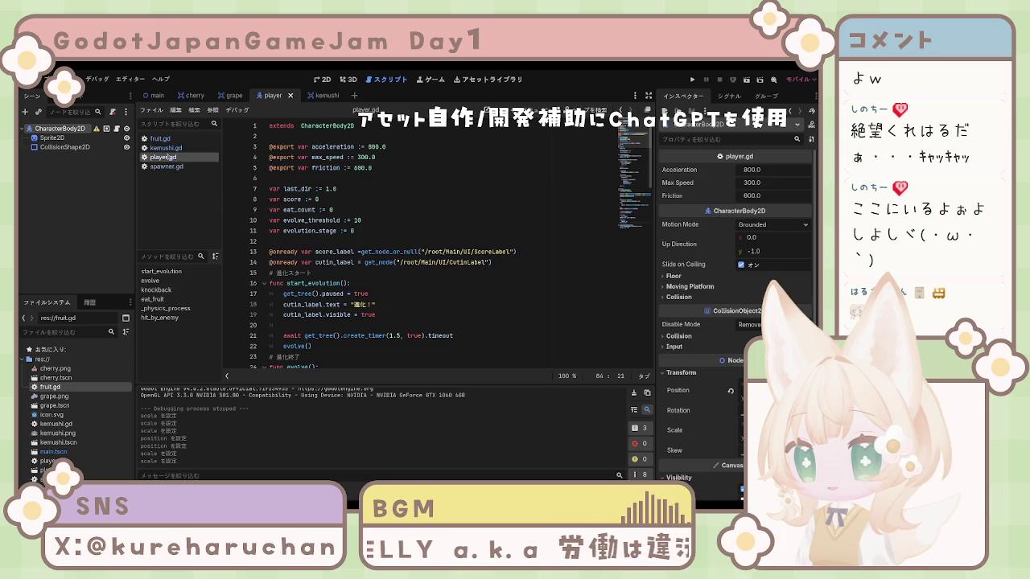
pyautogui.click(167, 149)
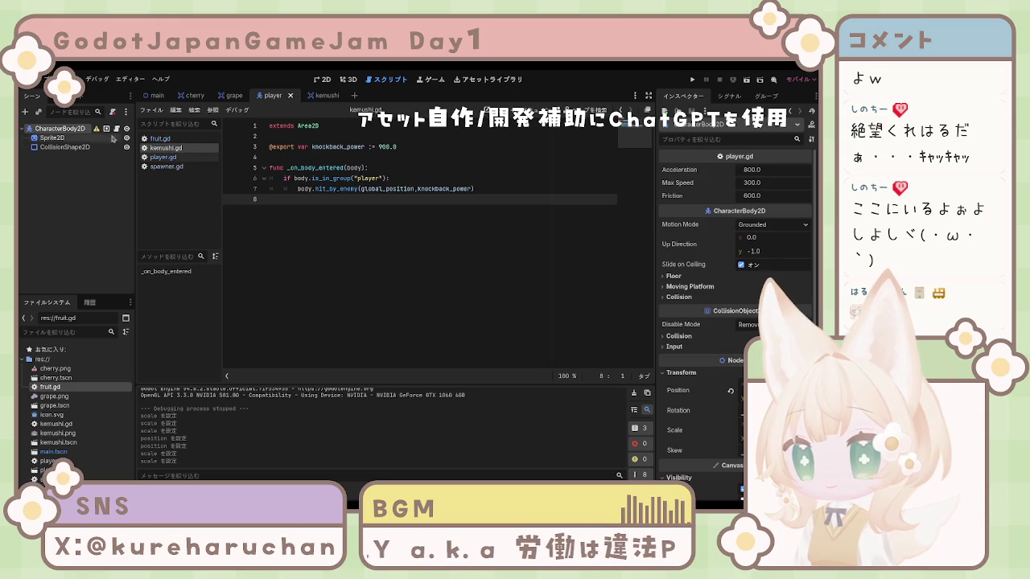
# Inspect the body_entered signal in the kemushi scene, then return to the Inspector
pyautogui.click(730, 96)
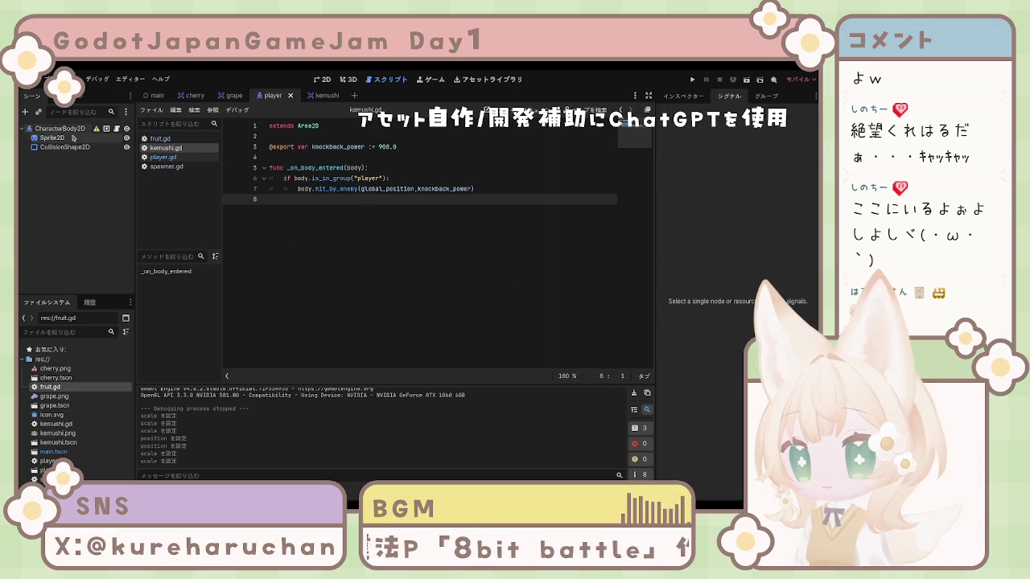
pyautogui.click(315, 98)
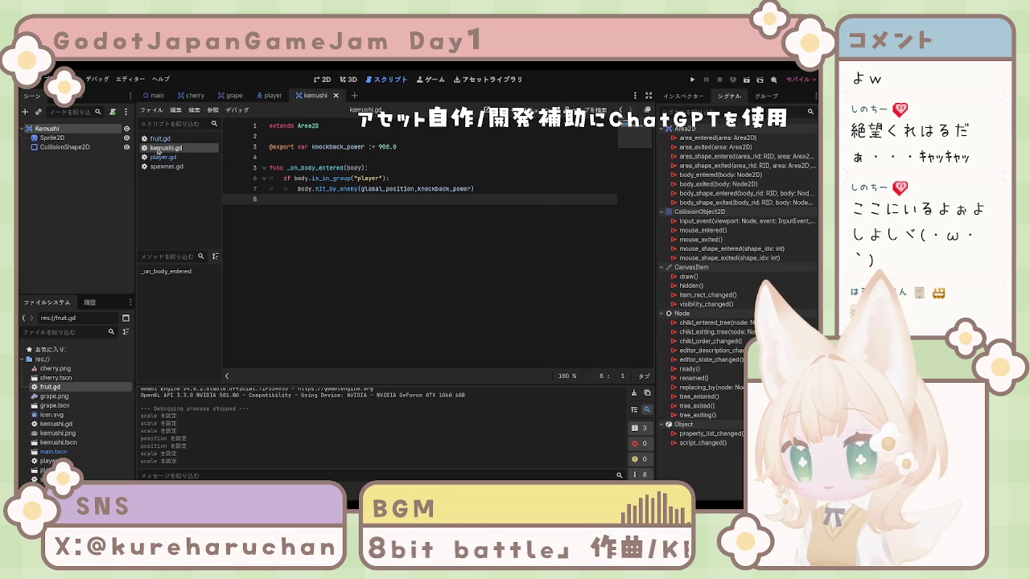
pyautogui.click(708, 175)
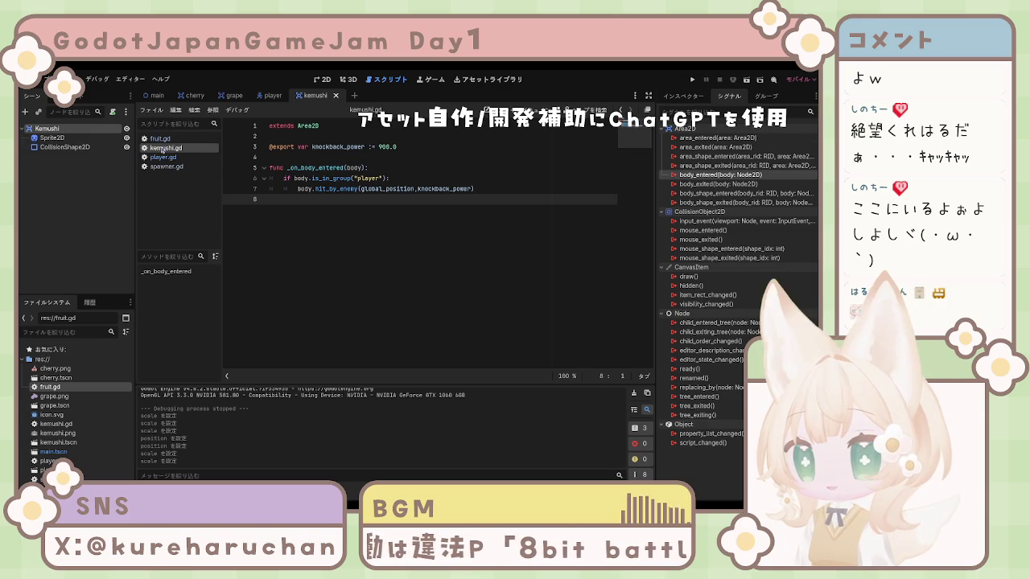
pyautogui.click(683, 96)
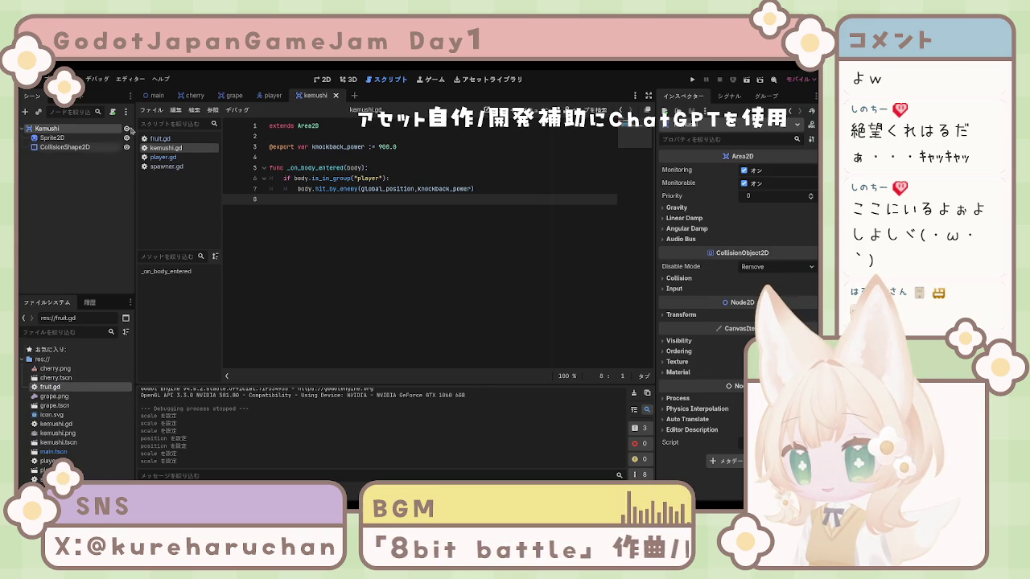
# Check the main, cherry, grape and player scenes, then attach kemushi.gd to the Kemushi node
pyautogui.click(153, 95)
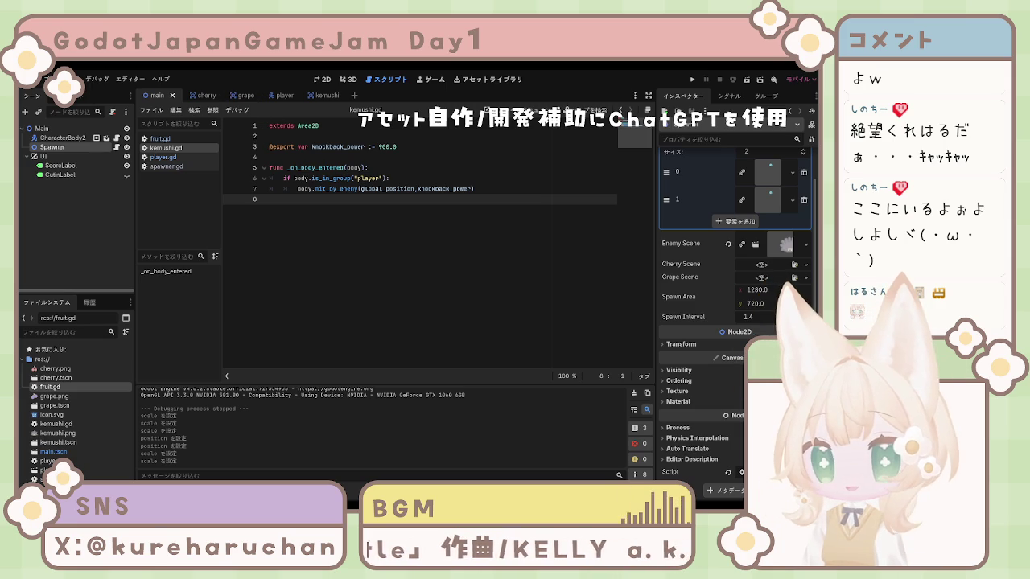
pyautogui.click(207, 99)
pyautogui.scroll(-2, 743, 234)
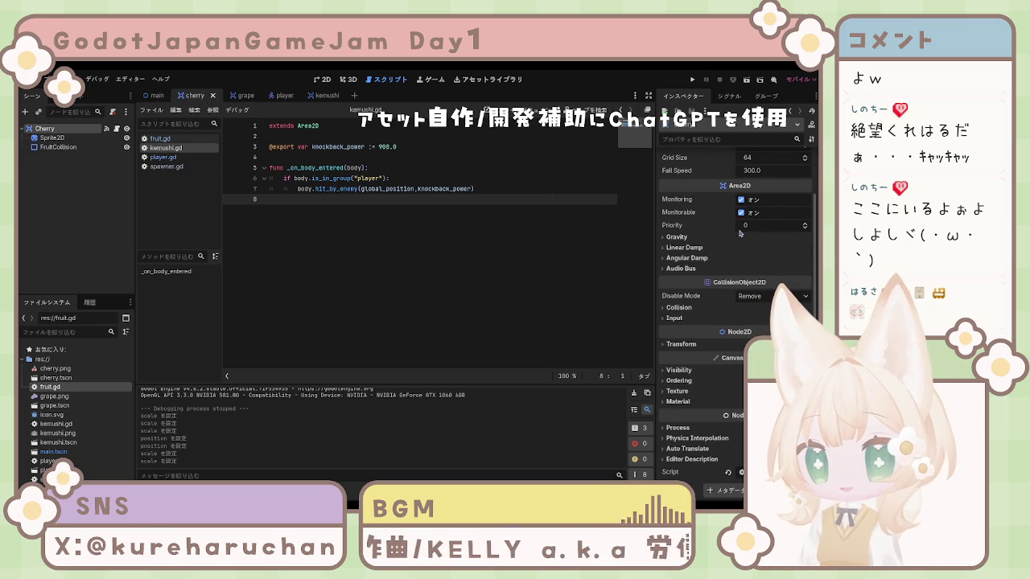
pyautogui.click(233, 95)
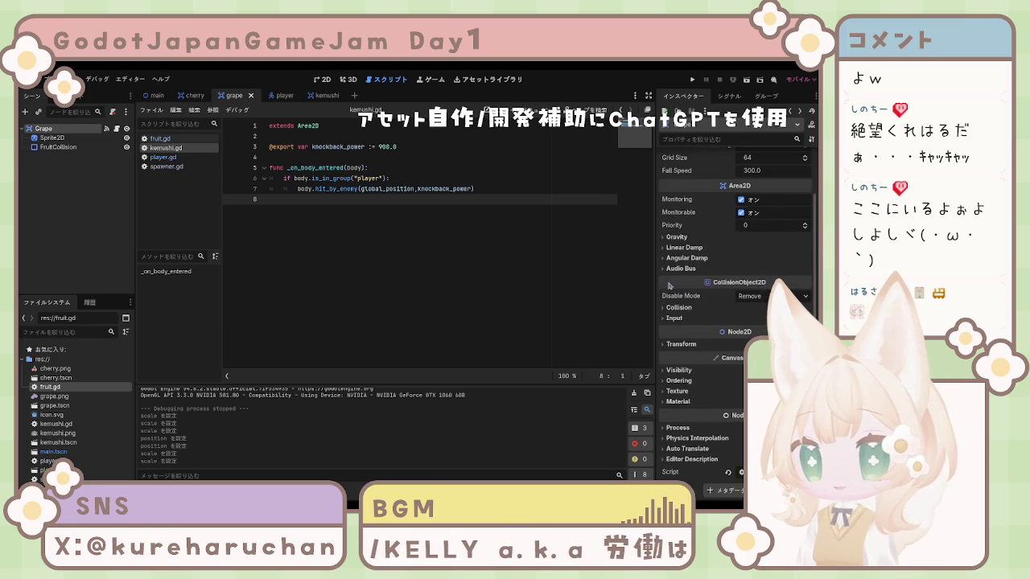
pyautogui.scroll(2, 670, 285)
pyautogui.click(282, 96)
pyautogui.scroll(-5, 712, 246)
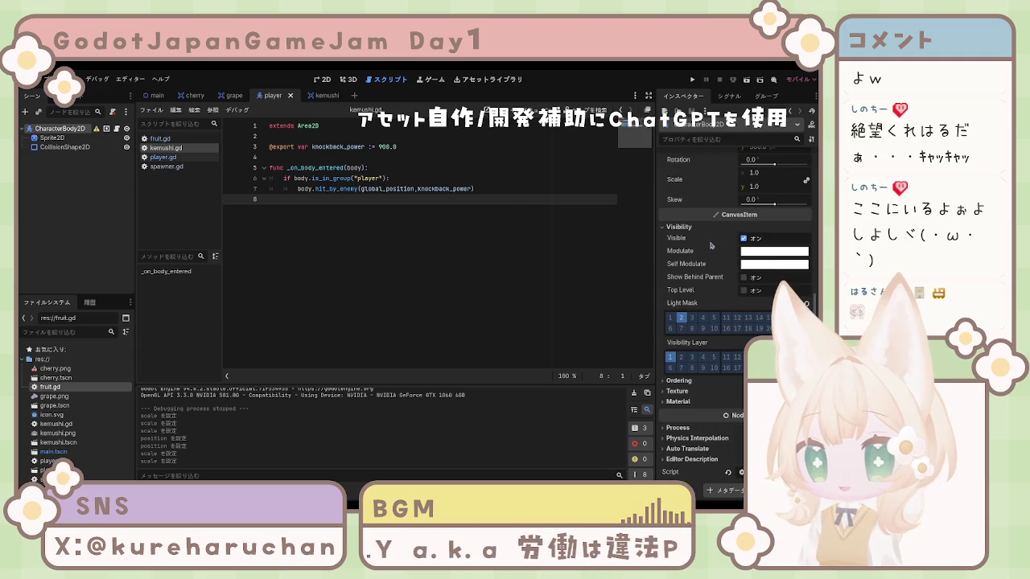
pyautogui.click(322, 96)
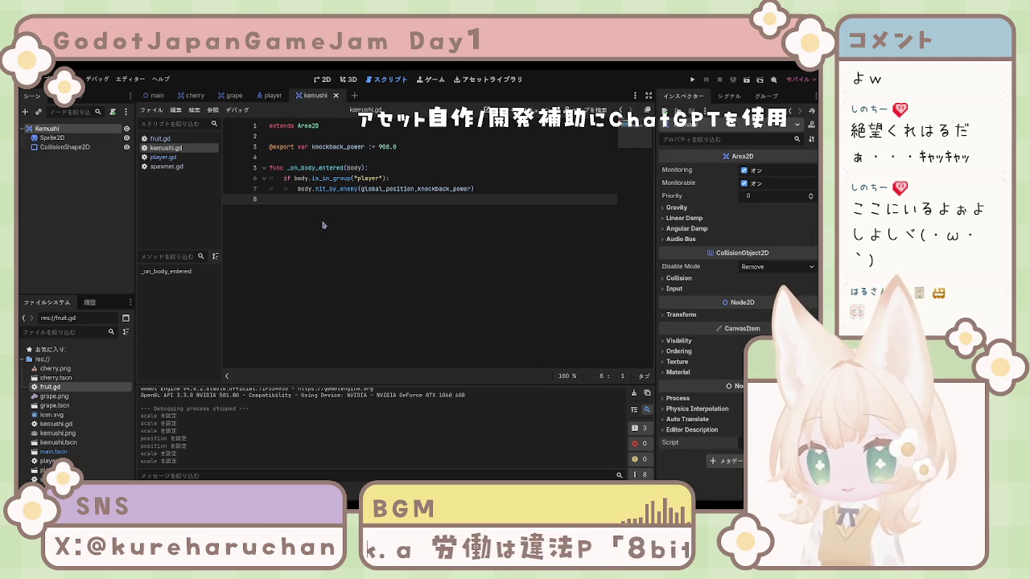
pyautogui.moveTo(57, 424); pyautogui.dragTo(773, 442)
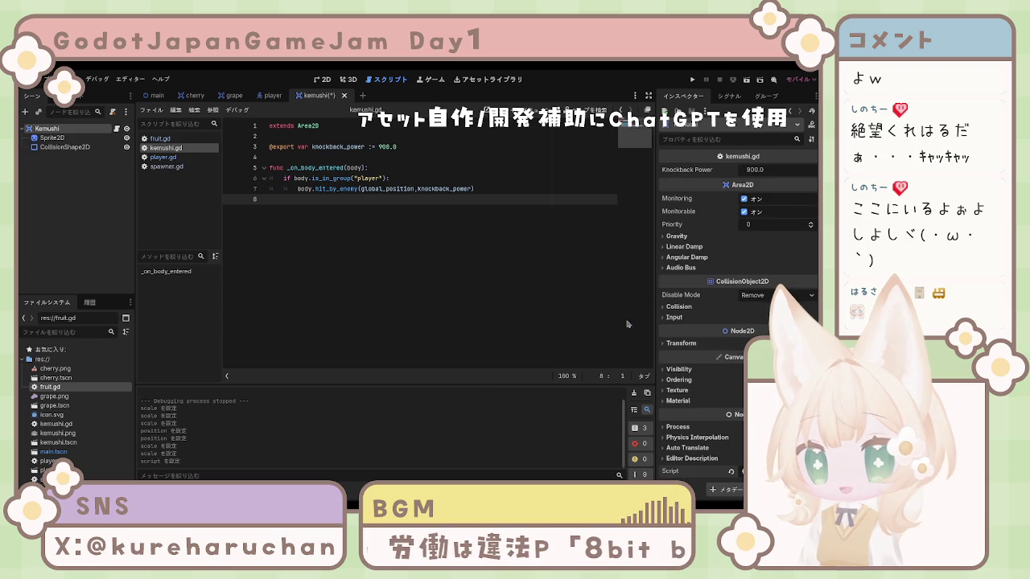
# Save the kemushi scene, test-run the game with F5, stop it with F8, and show Signals
pyautogui.hotkey('ctrl', 's')
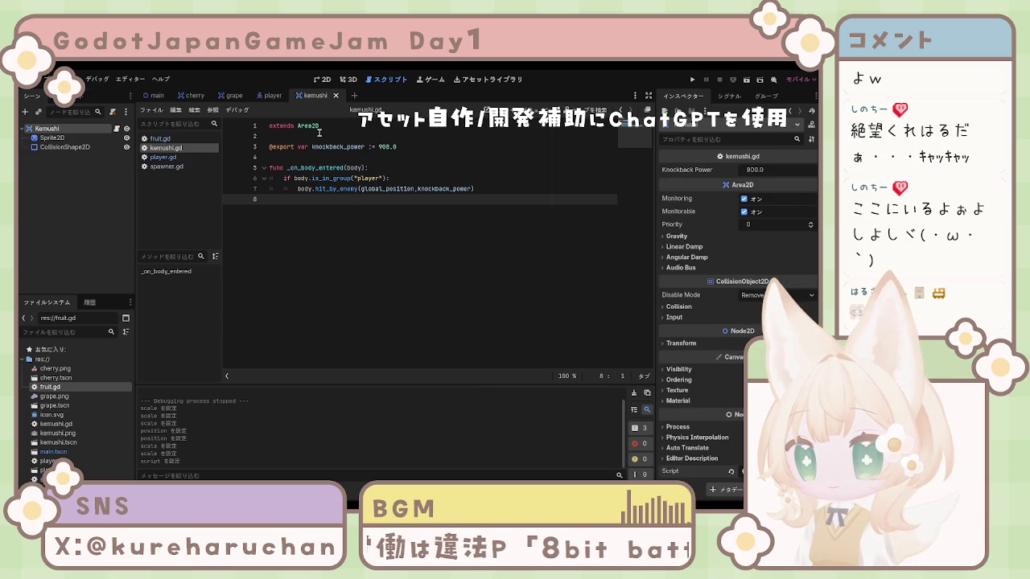
pyautogui.click(329, 147)
pyautogui.press('F5')
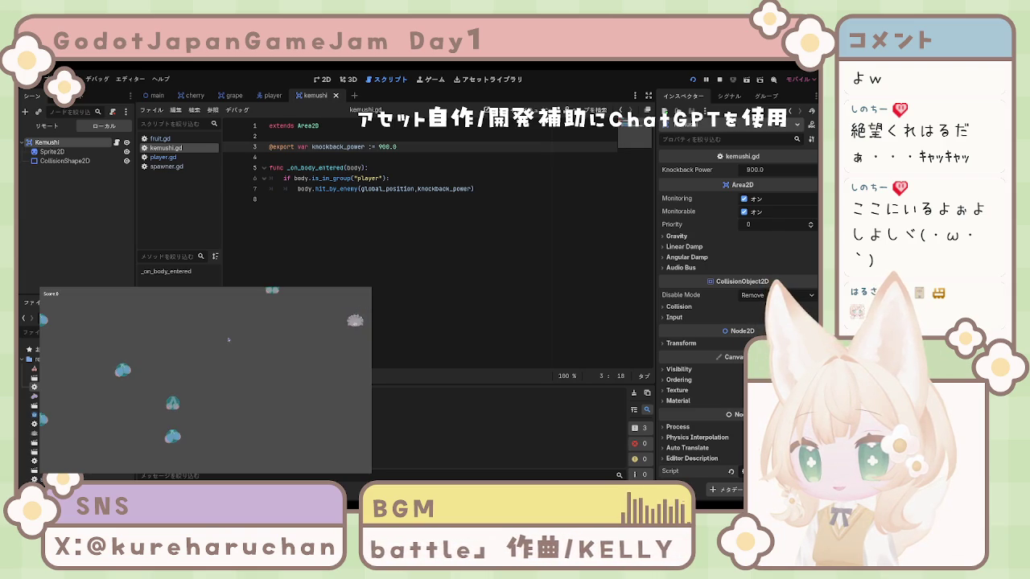
pyautogui.press('F8')
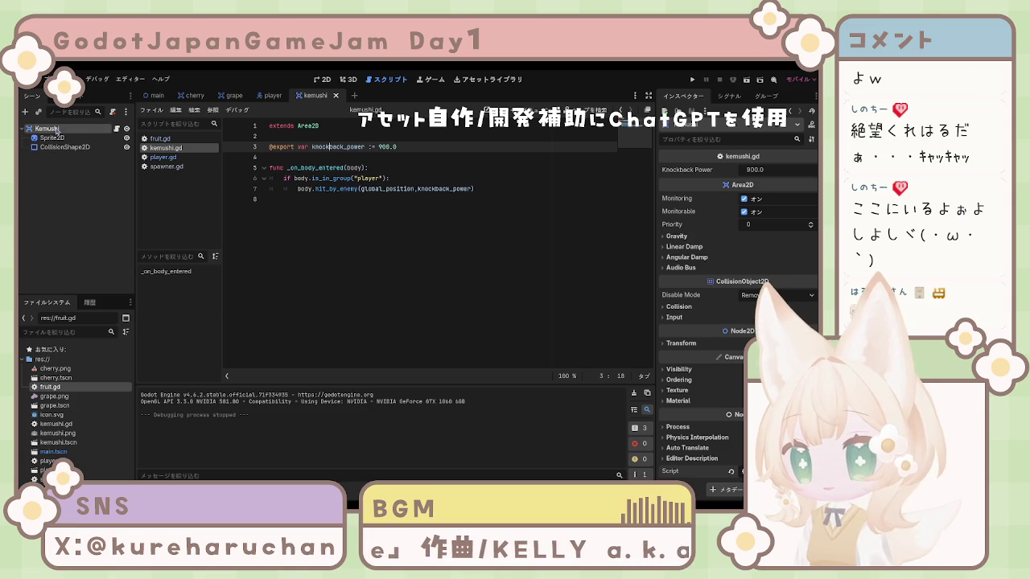
pyautogui.click(729, 96)
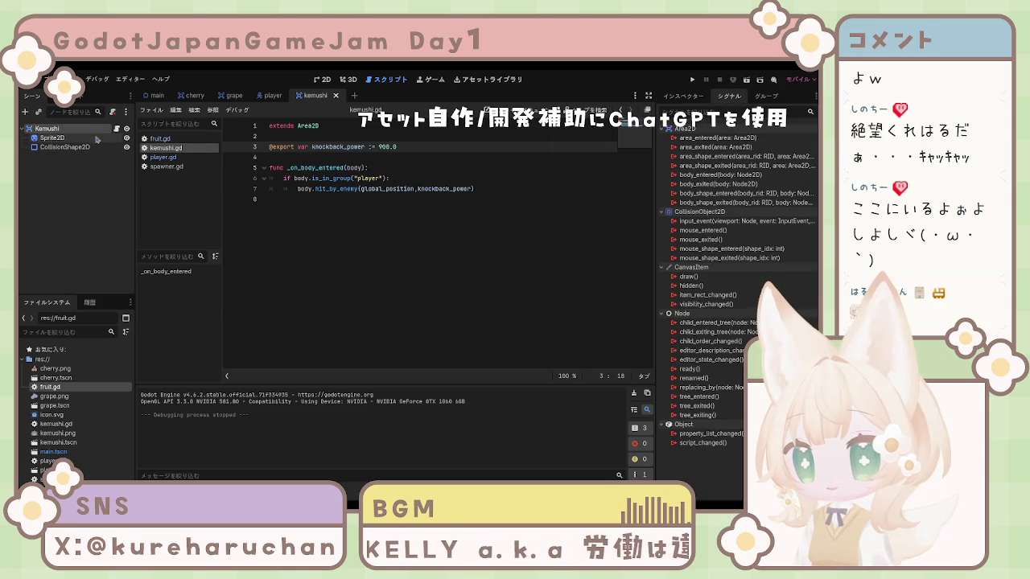
# Connect body_entered to _on_body_entered, return to kemushi.gd, and run the game again
pyautogui.click(714, 177)
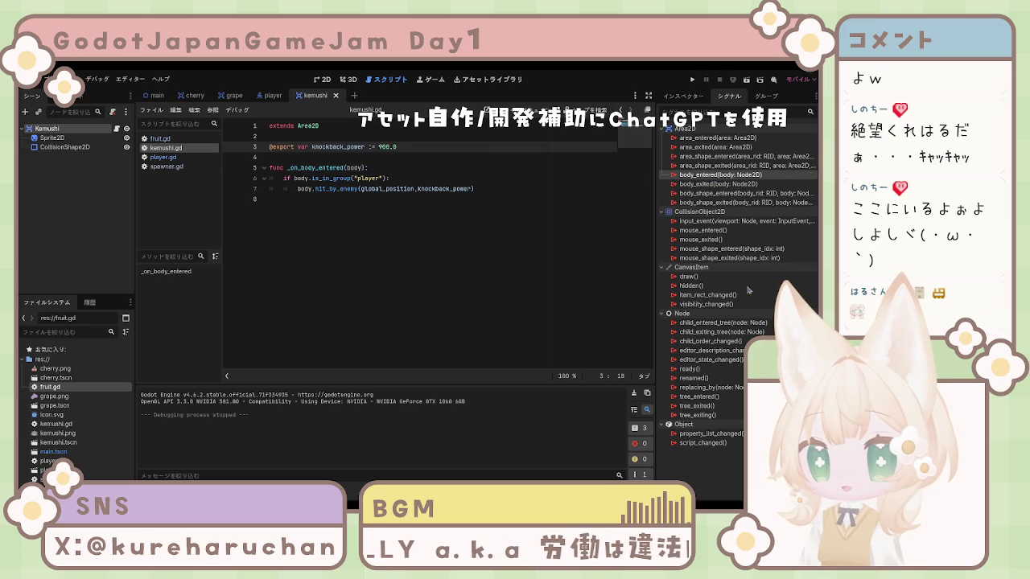
pyautogui.click(371, 384)
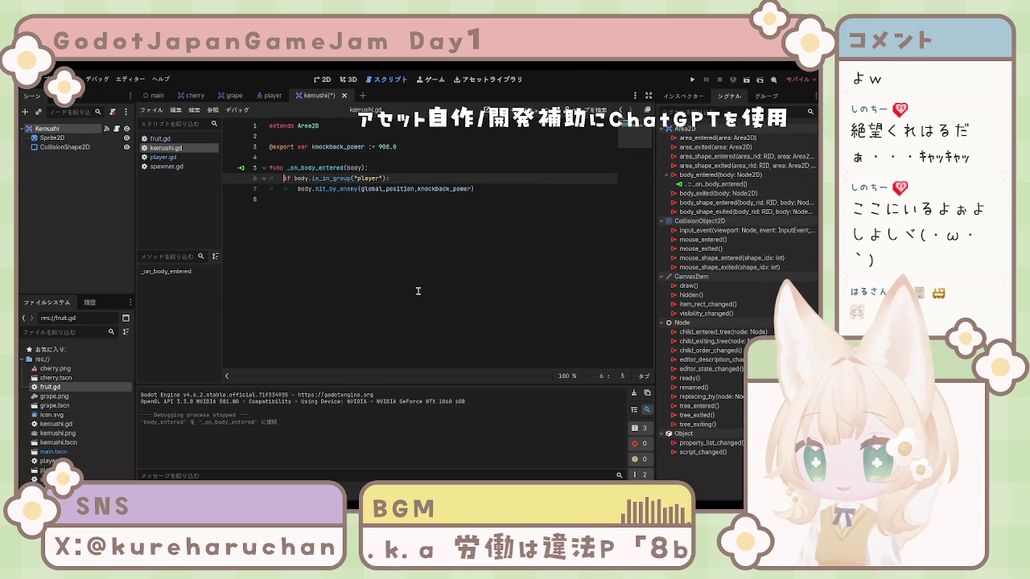
pyautogui.click(324, 79)
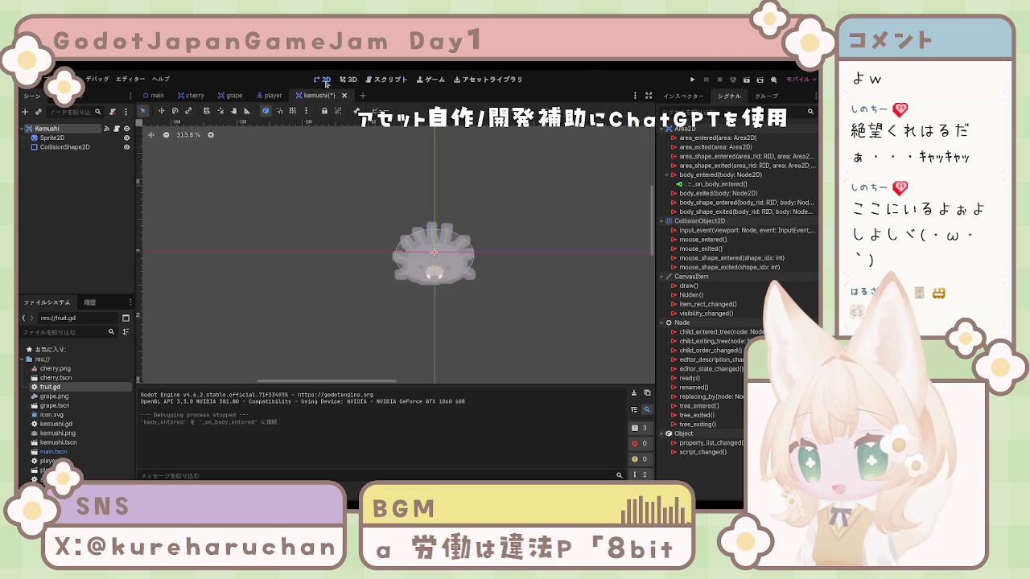
pyautogui.click(347, 80)
pyautogui.click(374, 80)
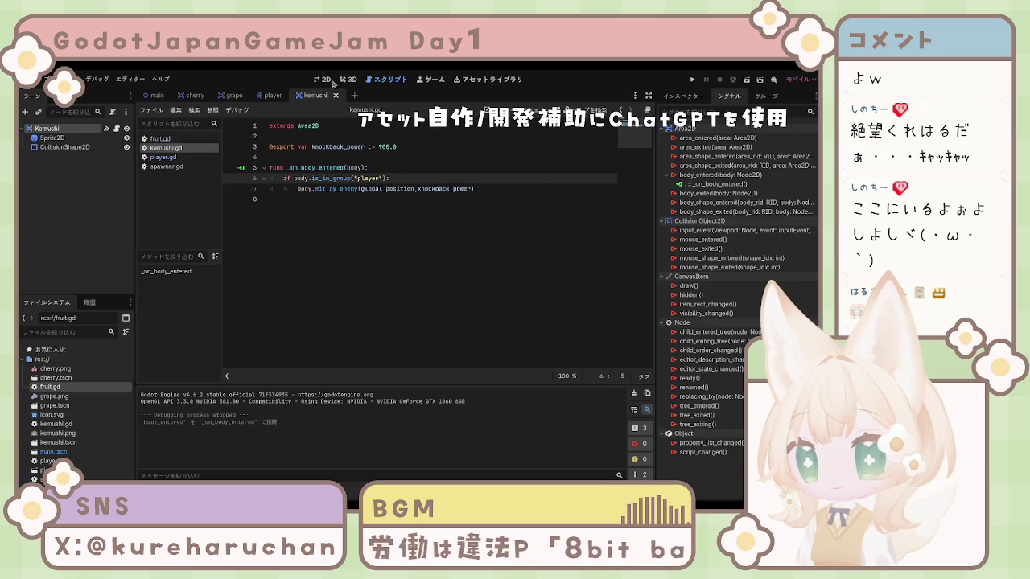
pyautogui.press('F5')
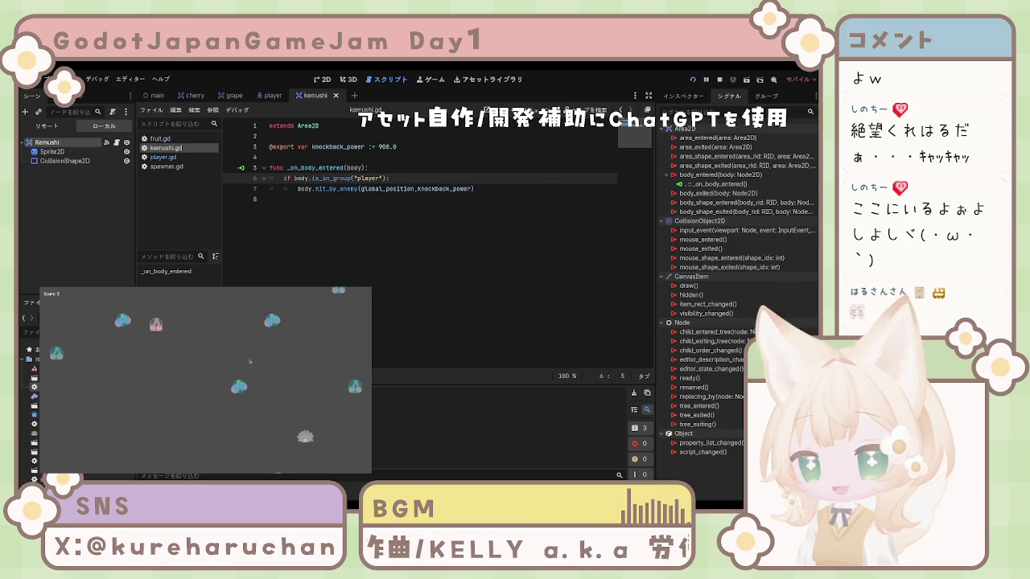
# Stop the test run with F8 and put the caret back into kemushi.gd
pyautogui.press('F8')
pyautogui.click(335, 252)
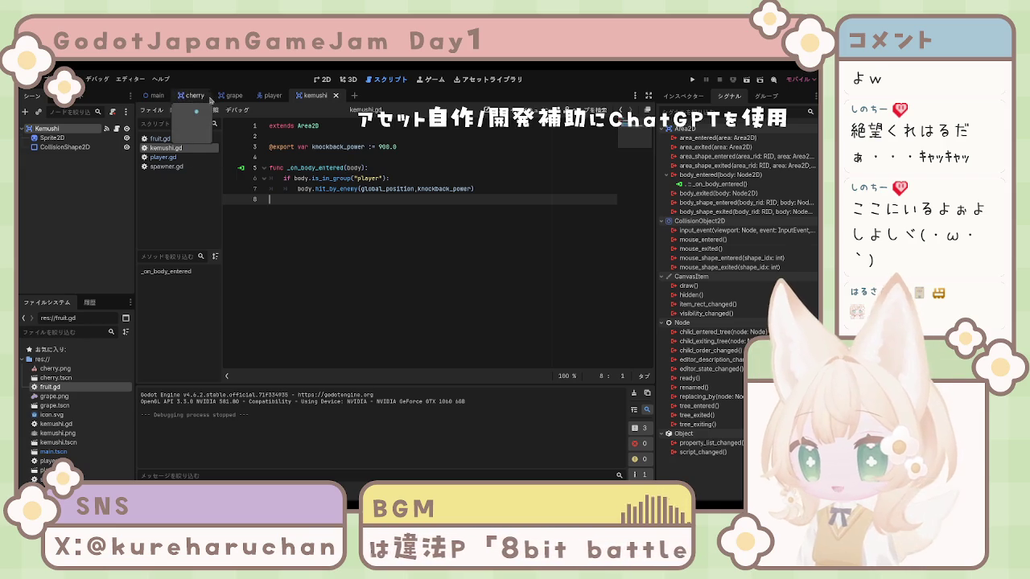
# Open player.gd from the player scene and read through the start_evolution code
pyautogui.click(273, 96)
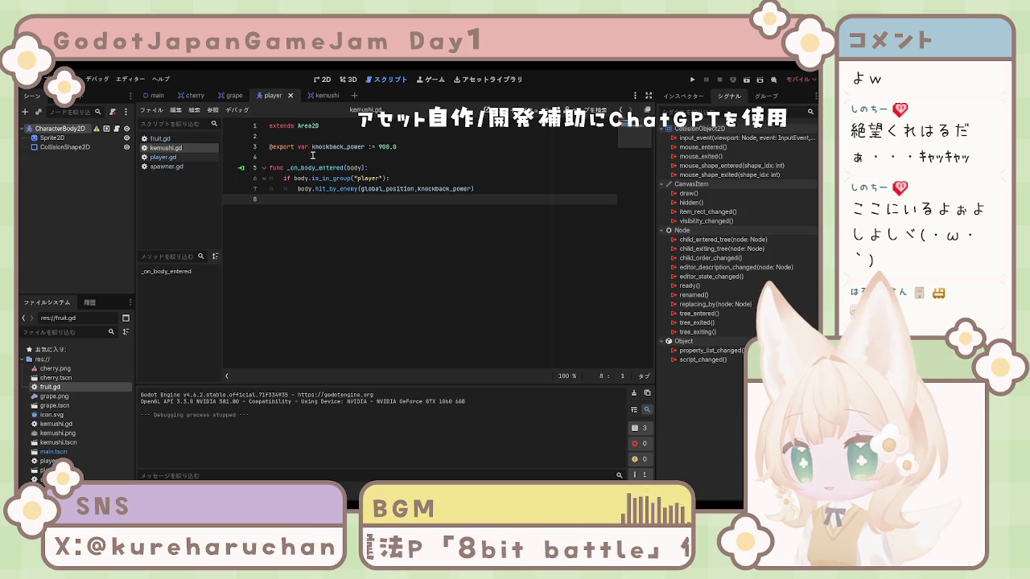
pyautogui.click(172, 158)
pyautogui.click(480, 262)
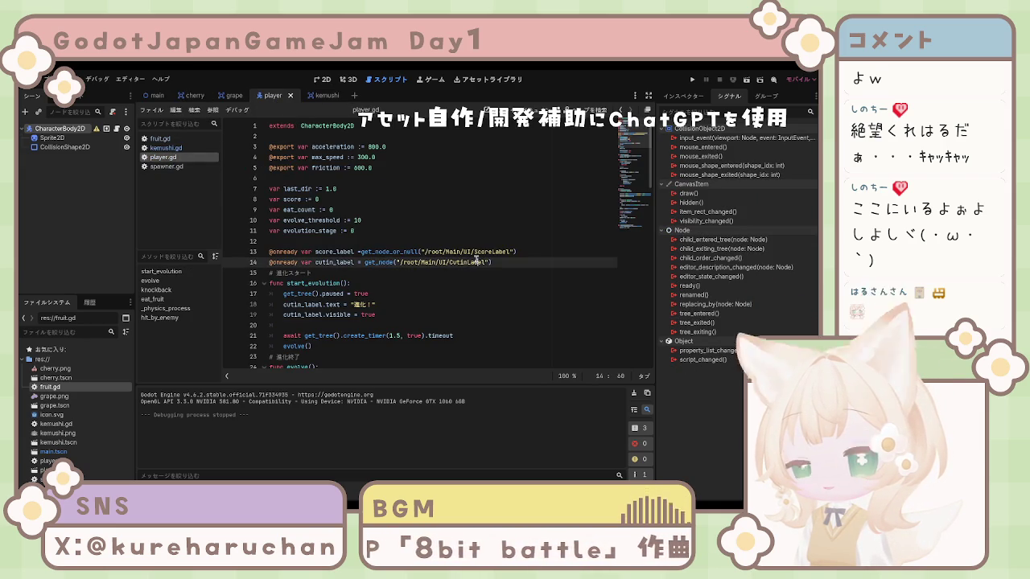
pyautogui.scroll(-3, 465, 290)
pyautogui.scroll(-1, 465, 290)
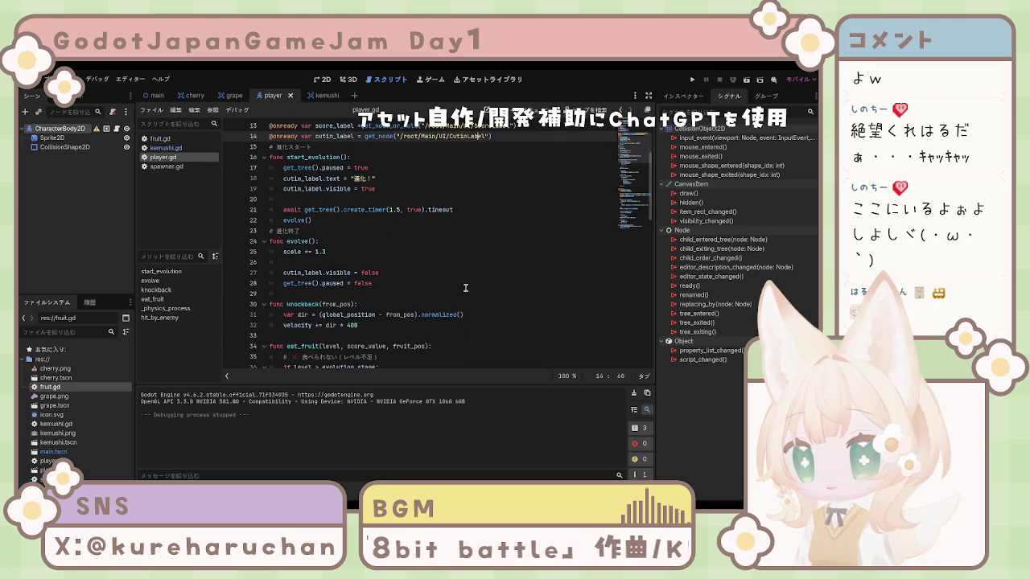
pyautogui.scroll(4, 463, 287)
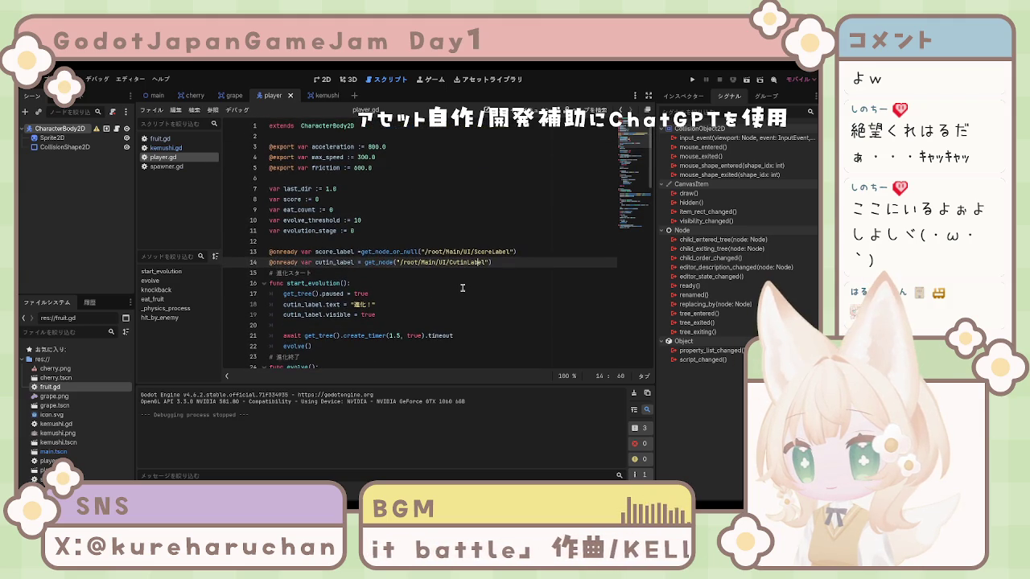
pyautogui.scroll(-15, 458, 287)
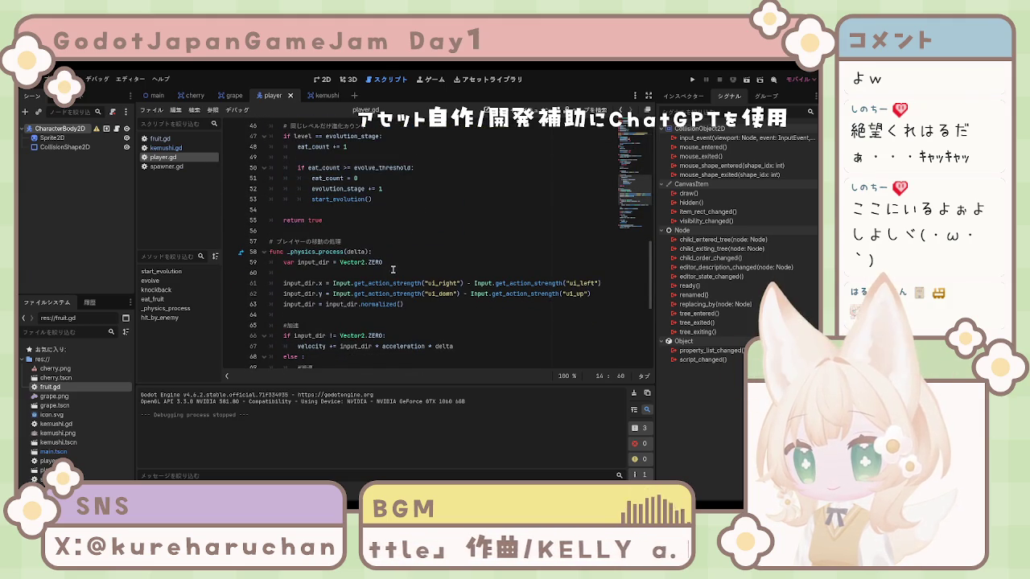
pyautogui.scroll(2, 378, 269)
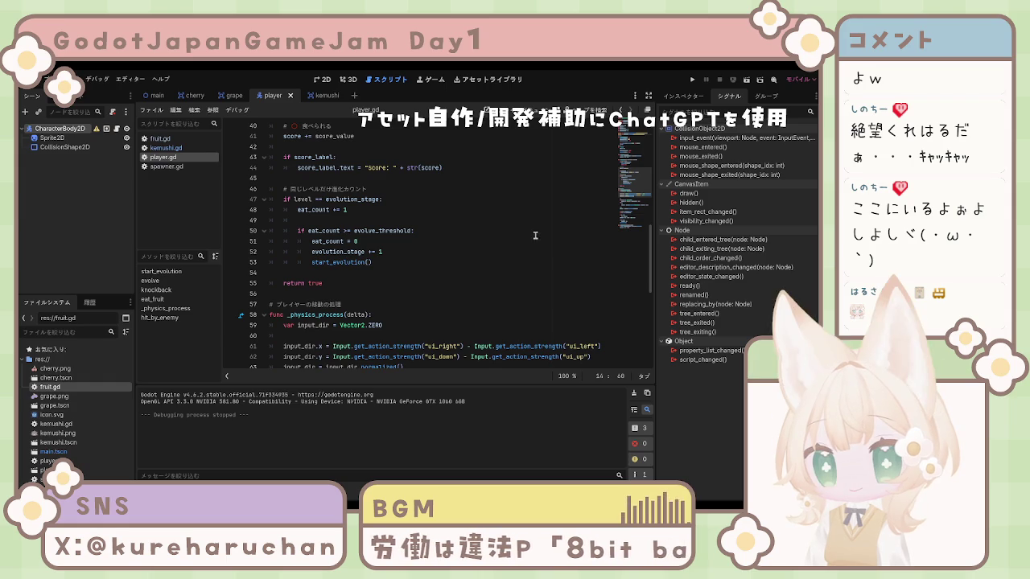
# Review the spinning rotation lines in _physics_process, then switch to the kemushi enemy scene
pyautogui.scroll(-3, 387, 319)
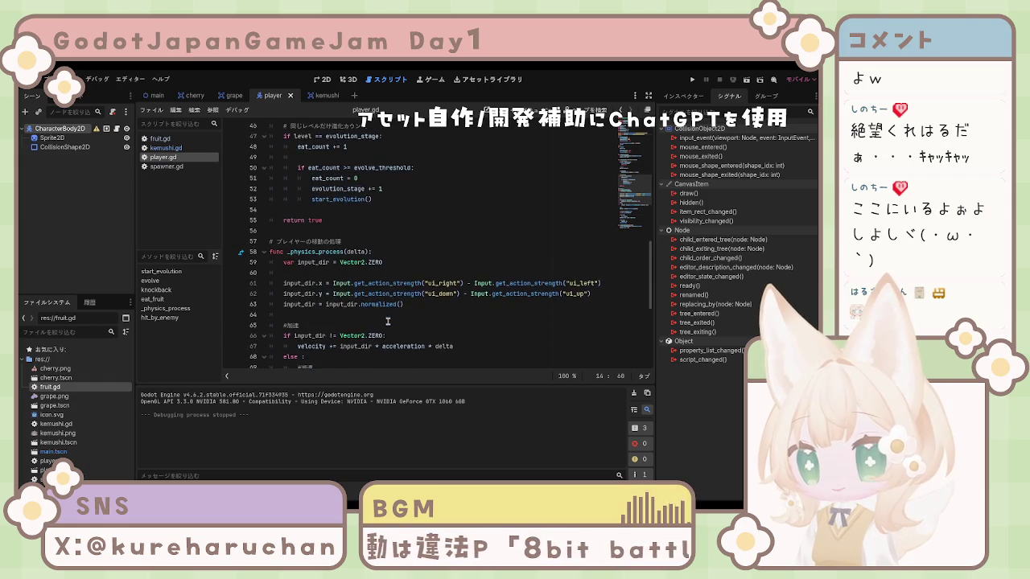
pyautogui.scroll(-6, 387, 320)
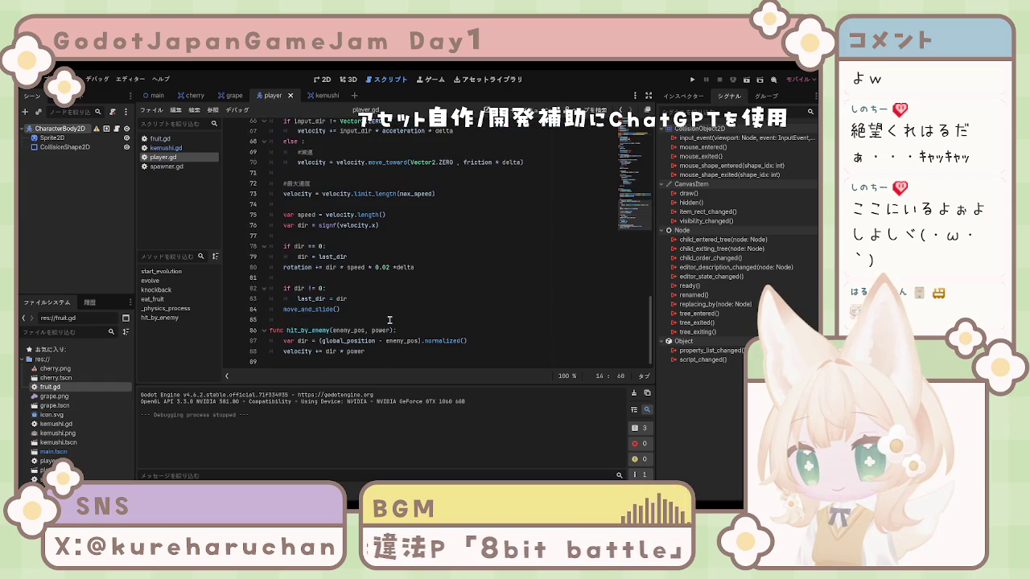
pyautogui.click(388, 301)
pyautogui.click(394, 268)
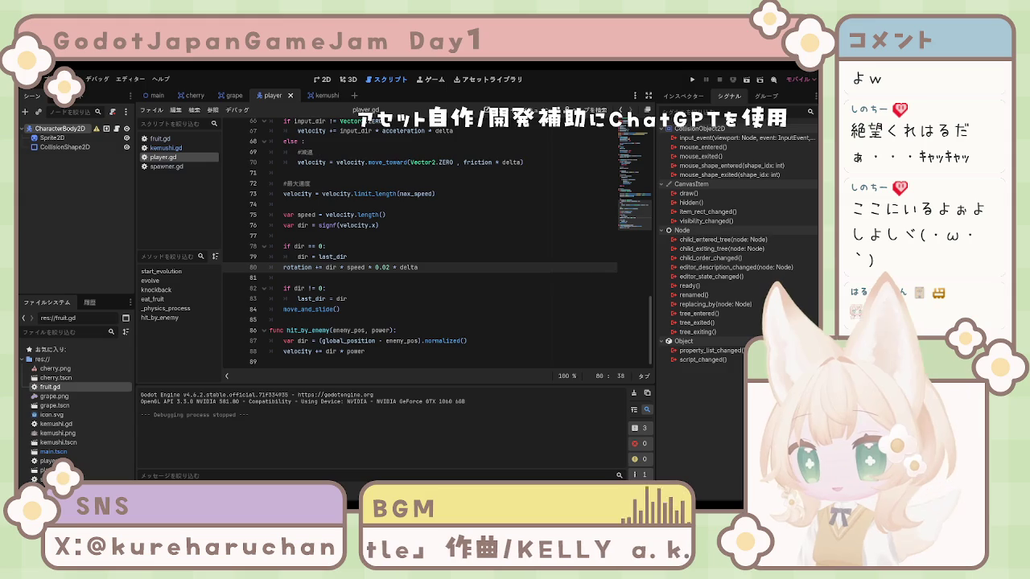
pyautogui.click(54, 137)
pyautogui.click(329, 96)
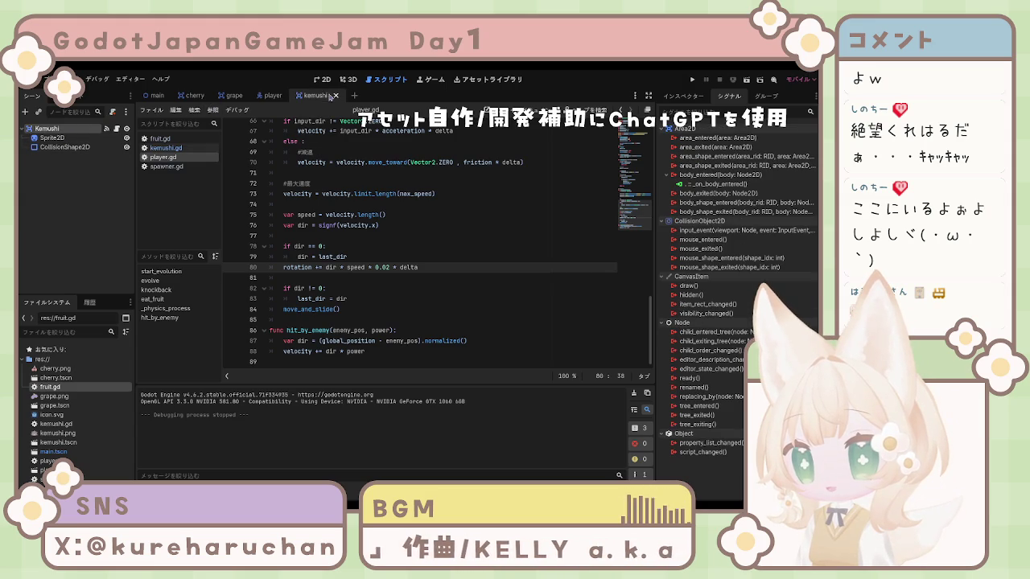
# Inspect the Kemushi nodes and expand the CollisionShape2D's Visibility settings
pyautogui.click(50, 138)
pyautogui.click(46, 128)
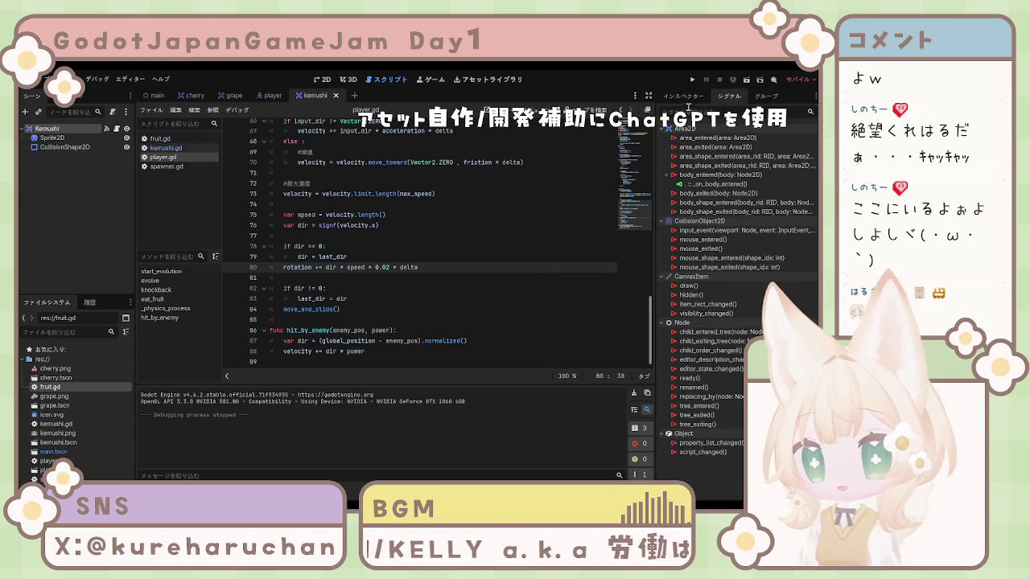
pyautogui.click(683, 95)
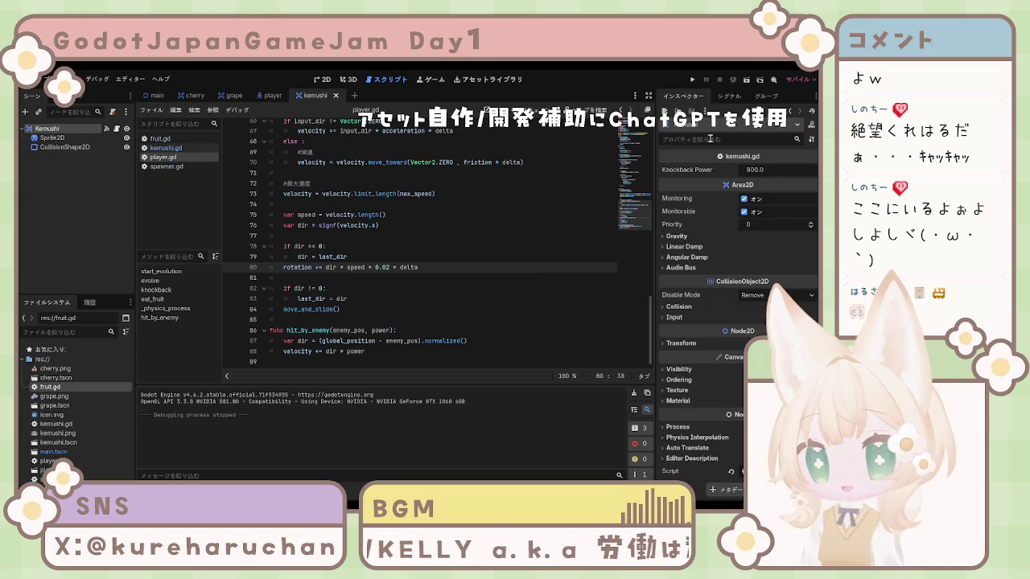
pyautogui.click(69, 148)
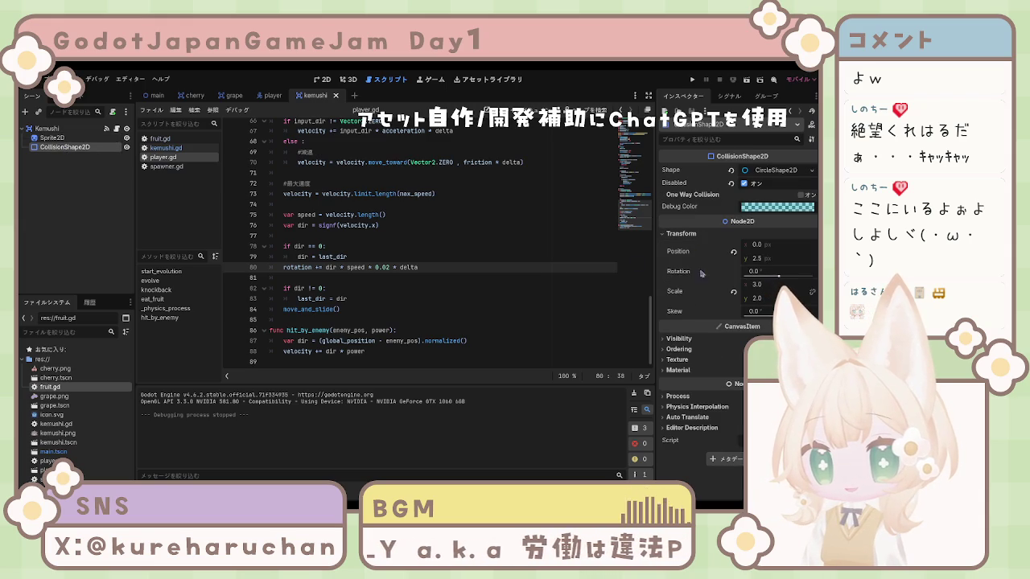
pyautogui.click(680, 339)
pyautogui.scroll(-3, 699, 358)
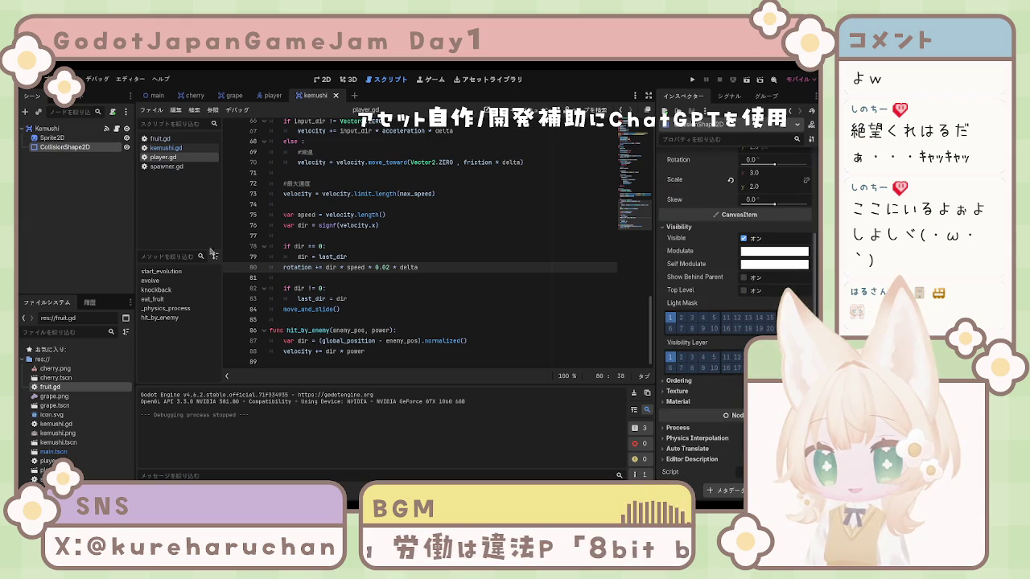
# Open the cherry scene and expand its Visibility settings for comparison
pyautogui.click(193, 95)
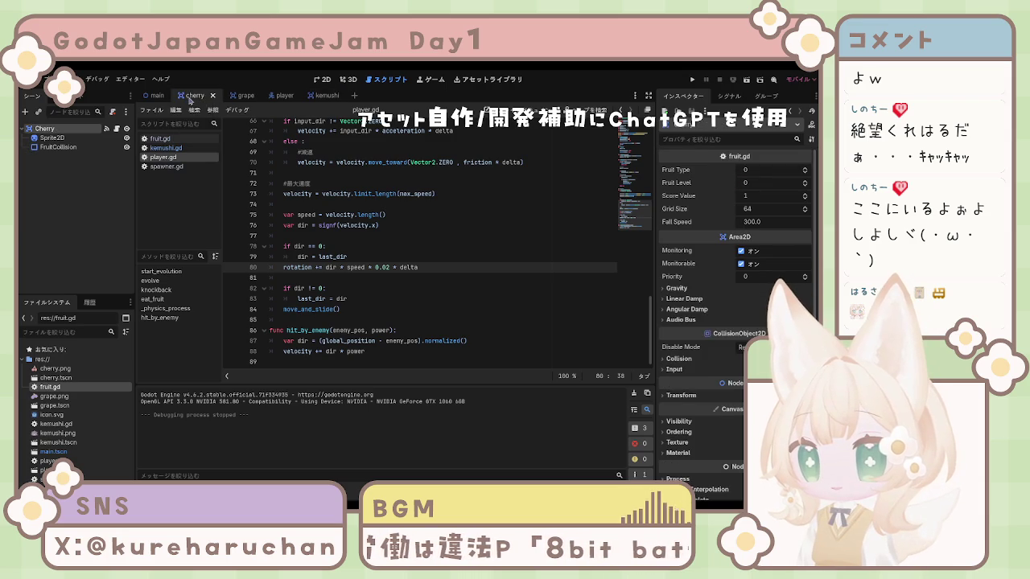
pyautogui.click(680, 421)
pyautogui.scroll(-3, 683, 423)
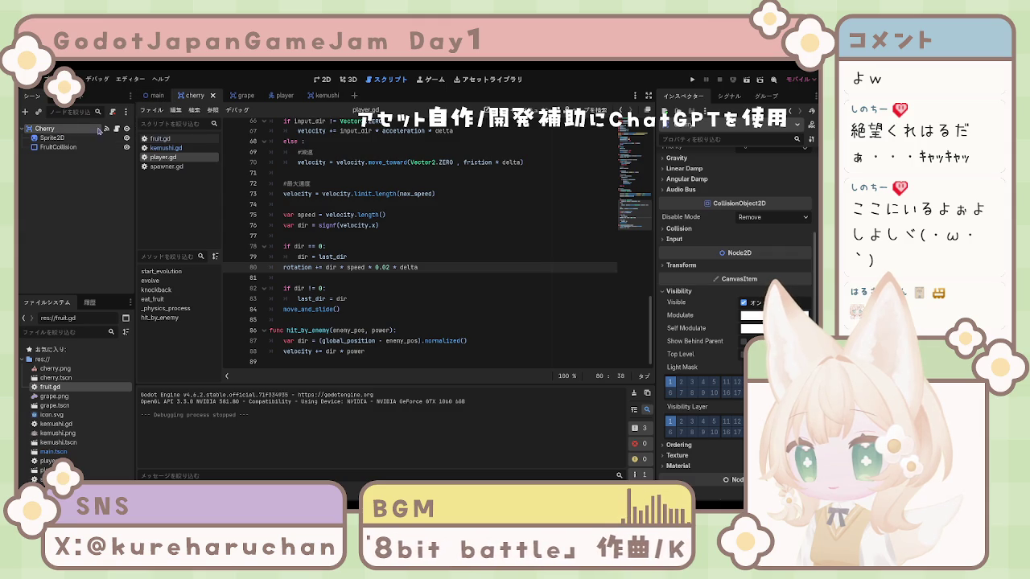
# Inspect the main scene player CharacterBody2D's Visibility layers, then go back to the kemushi scene
pyautogui.click(160, 96)
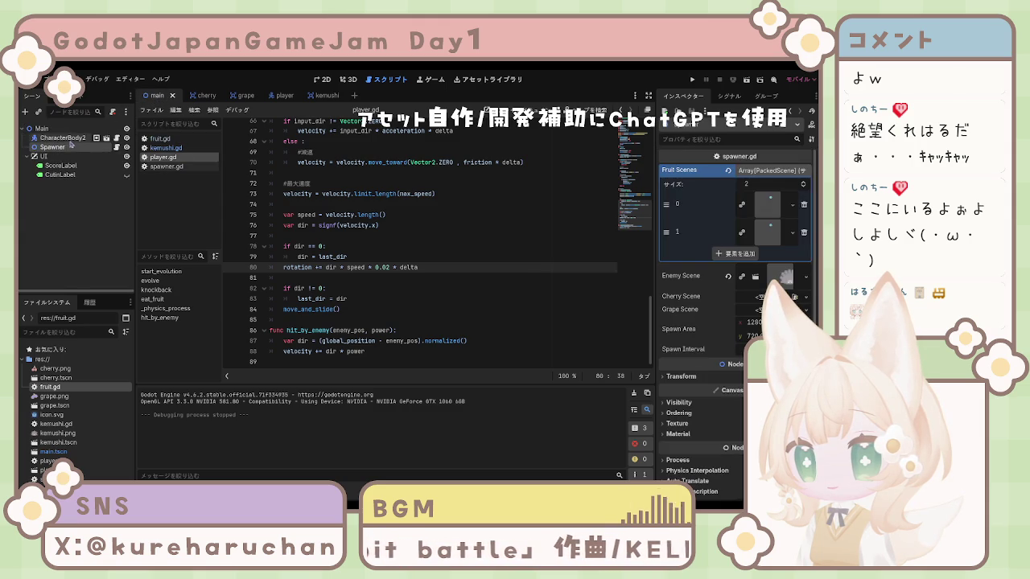
pyautogui.click(63, 137)
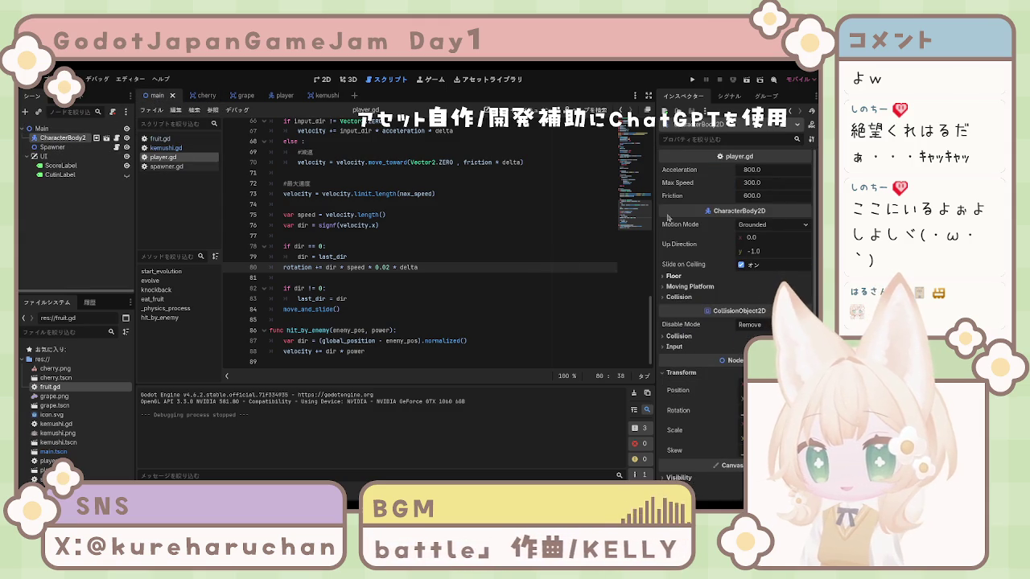
pyautogui.scroll(-3, 680, 295)
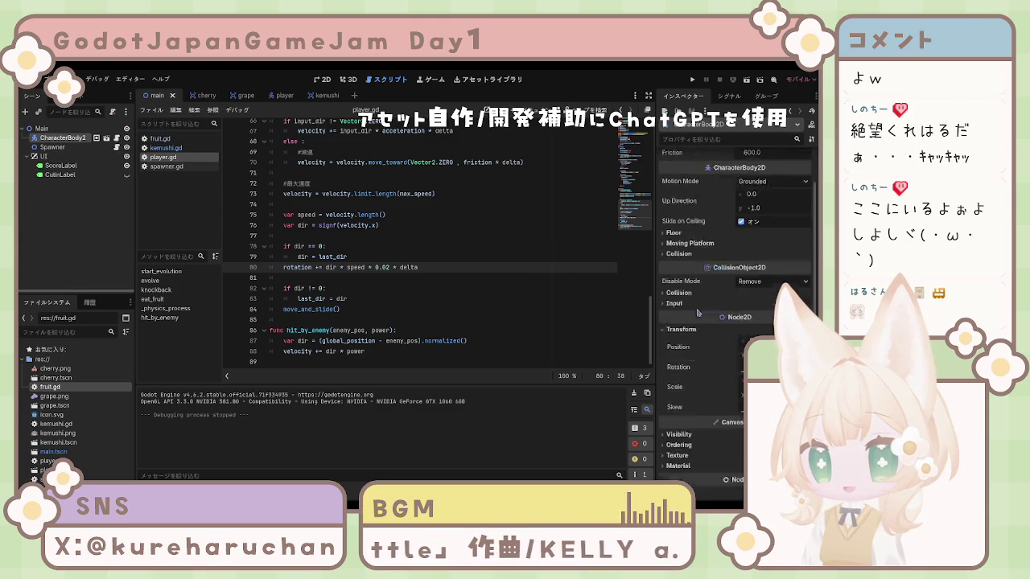
pyautogui.click(679, 370)
pyautogui.scroll(-3, 681, 372)
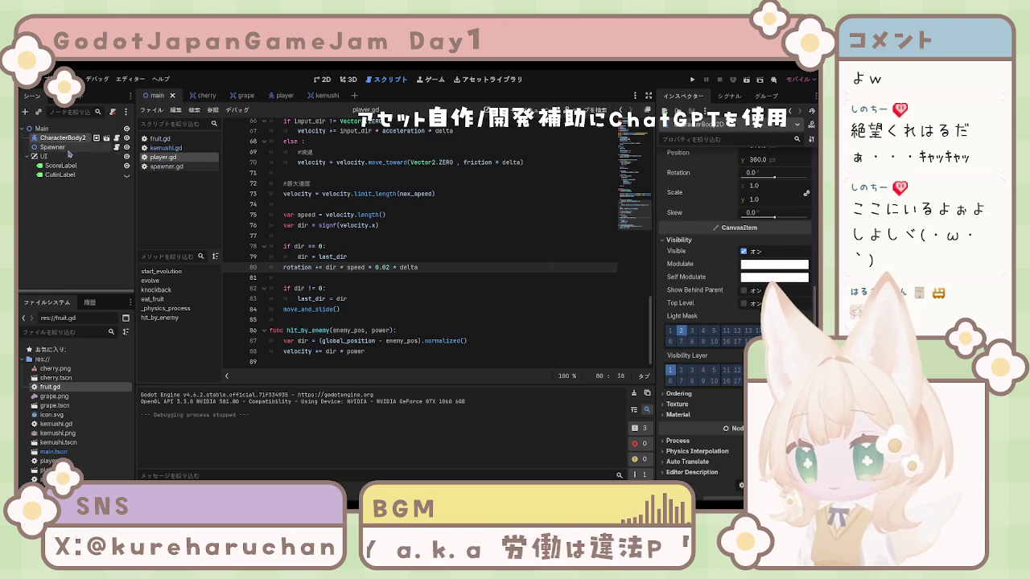
pyautogui.click(283, 96)
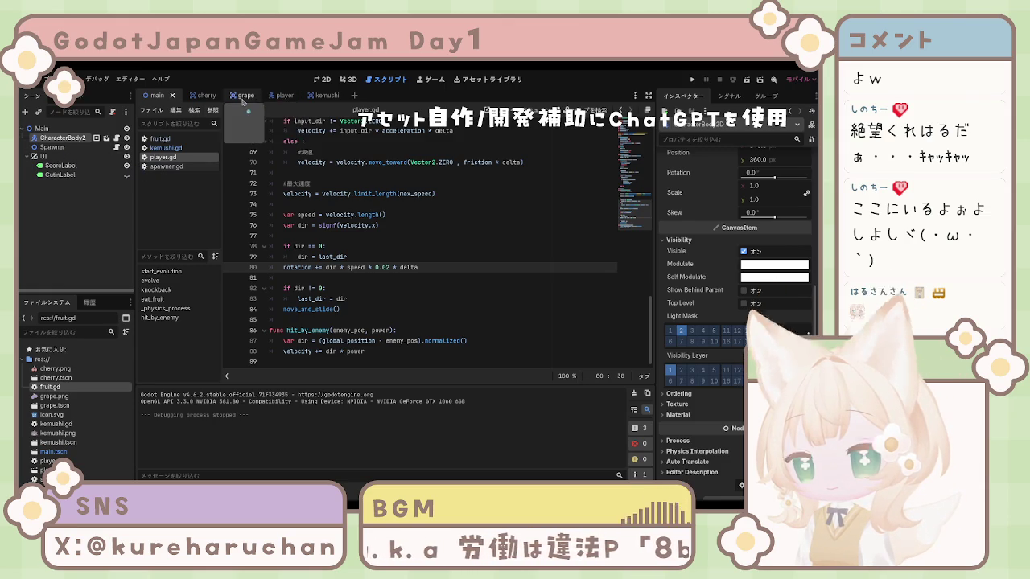
pyautogui.click(326, 96)
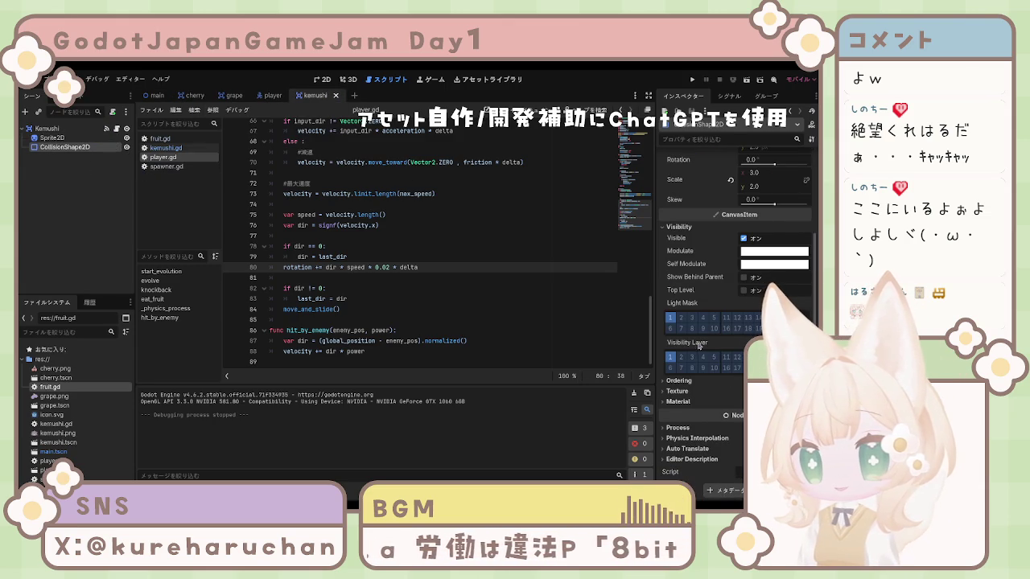
# Turn on visibility layer 2 for the kemushi collision shape and test-run the game
pyautogui.click(680, 357)
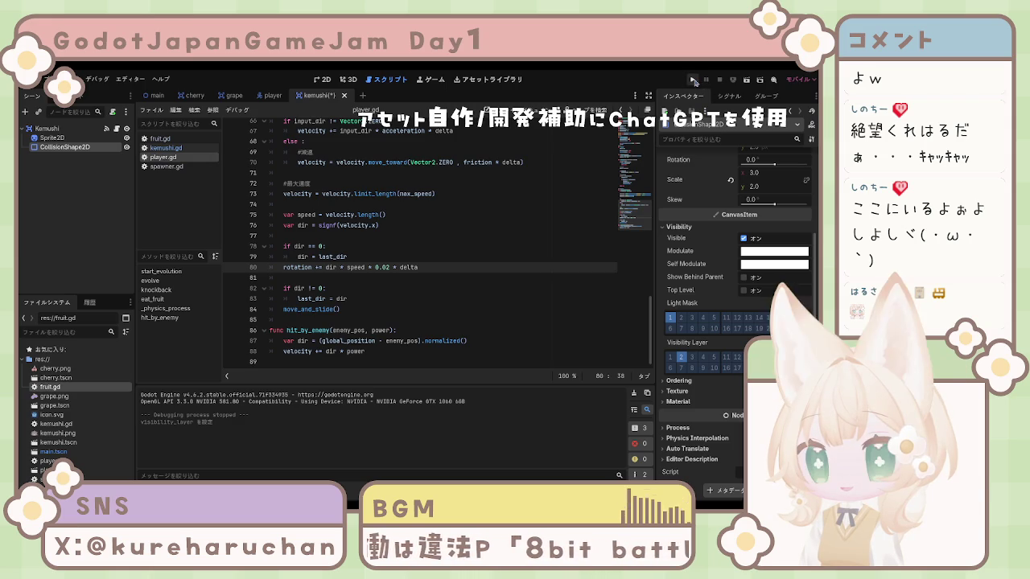
pyautogui.click(694, 80)
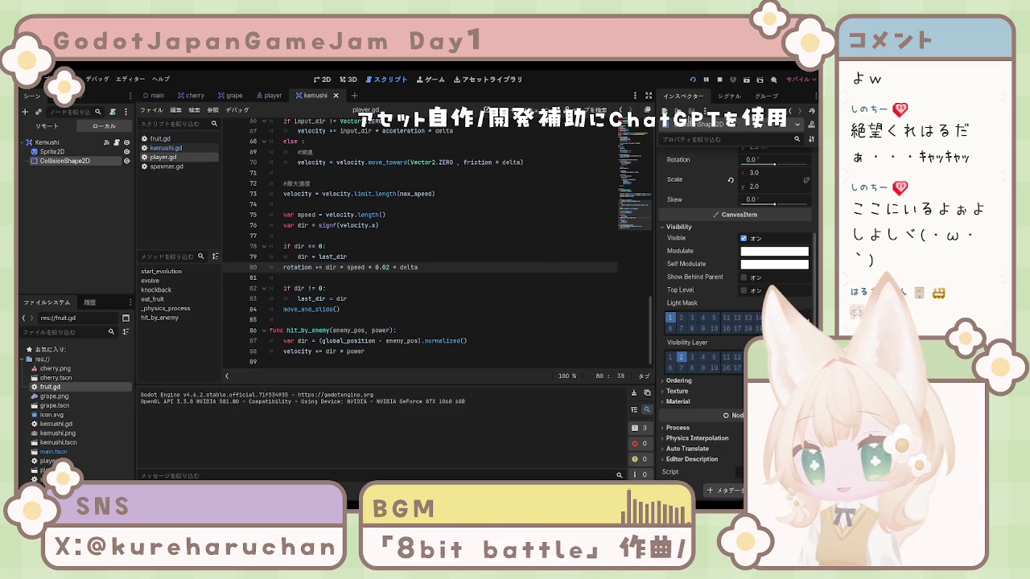
pyautogui.click(682, 358)
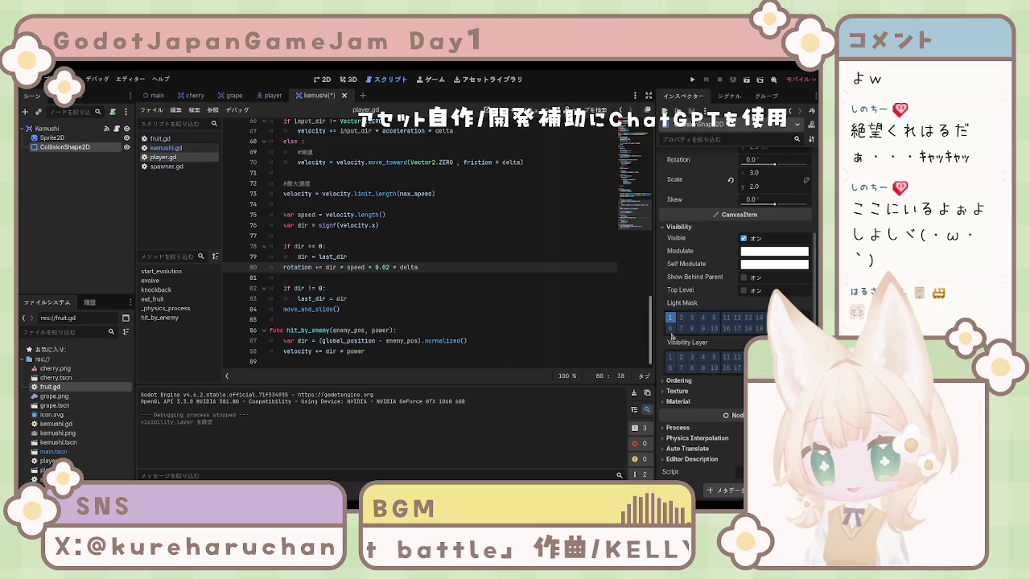
# Turn on visibility layer 1 as well, run the game again, and stop it with F8
pyautogui.click(668, 360)
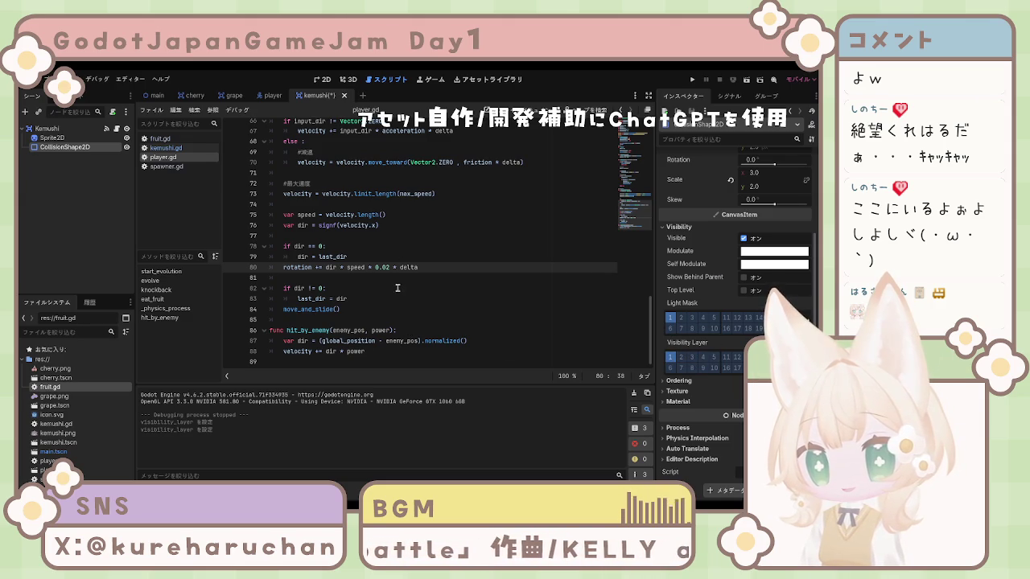
pyautogui.click(692, 81)
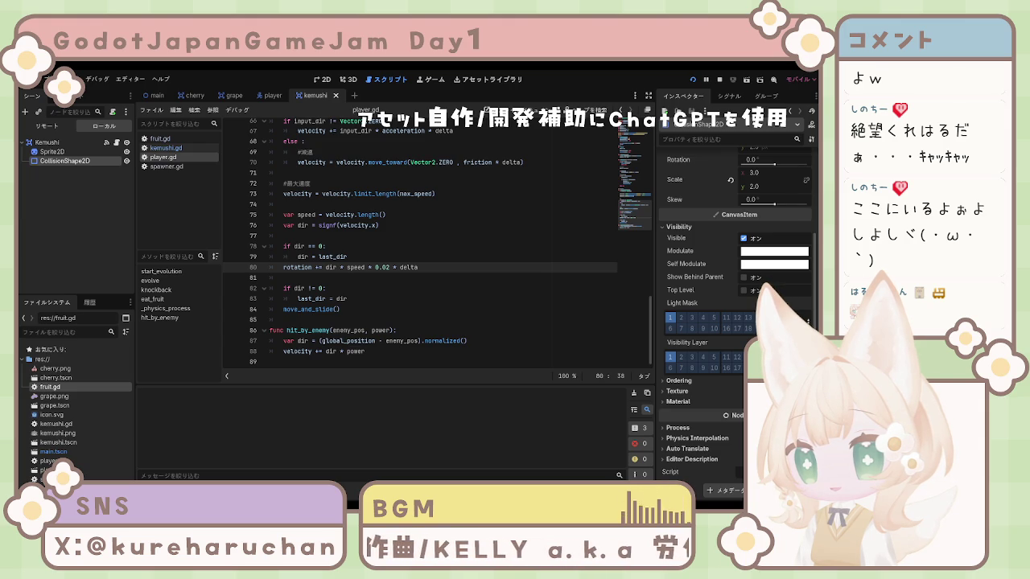
pyautogui.press('F8')
pyautogui.click(366, 356)
pyautogui.press('Up')
pyautogui.press('Up')
pyautogui.press('Up')
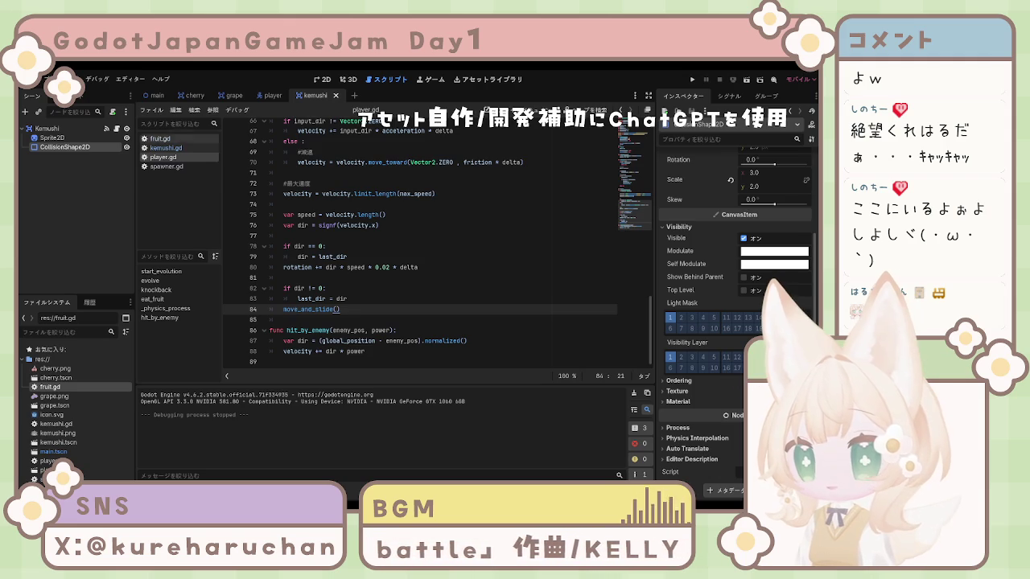
# Add print("当たった！") as the first line of kemushi.gd's _on_body_entered and run the game
pyautogui.click(166, 148)
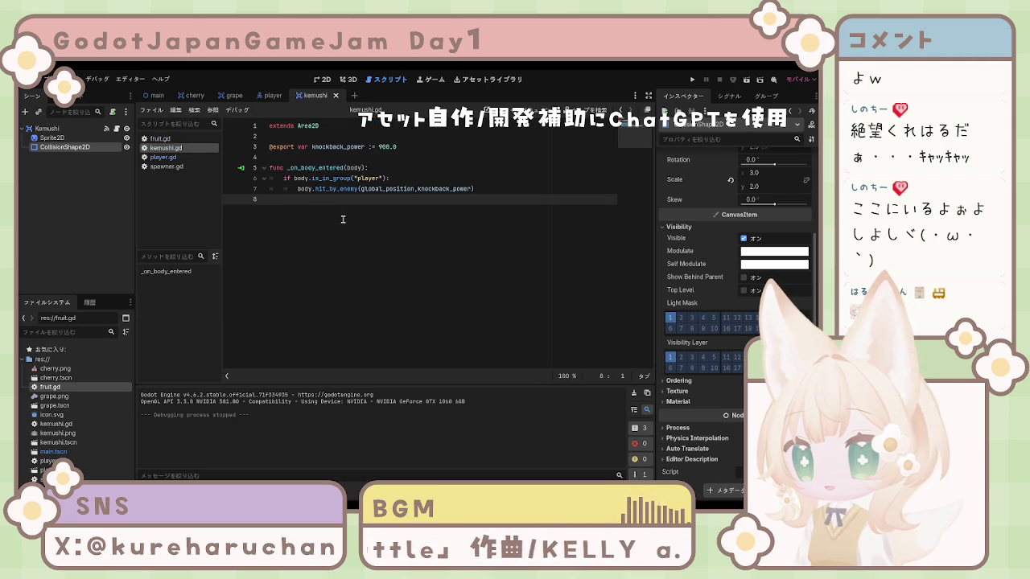
pyautogui.click(374, 167)
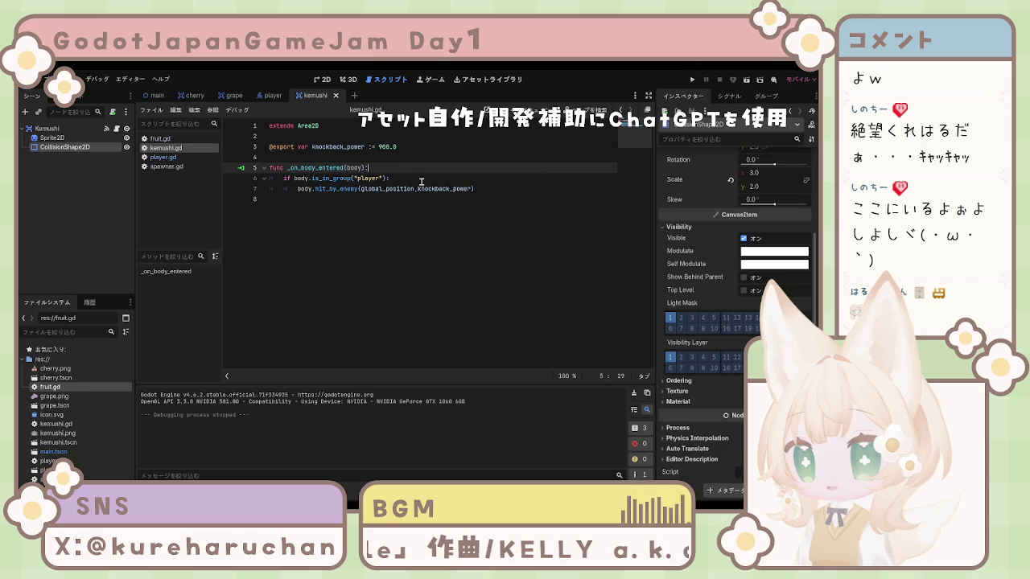
pyautogui.press('Return')
pyautogui.write('print("当たった！")')
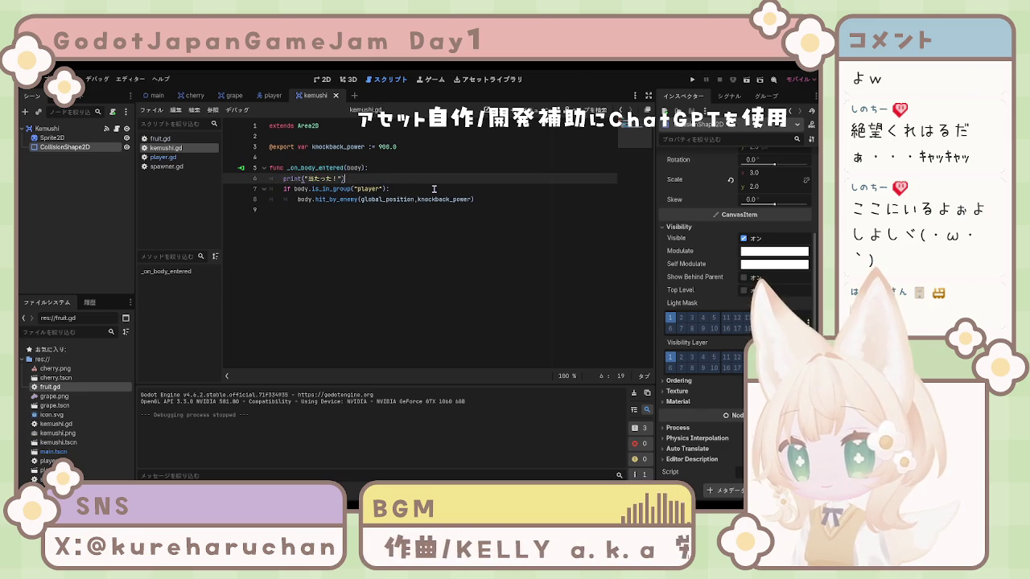
pyautogui.click(693, 81)
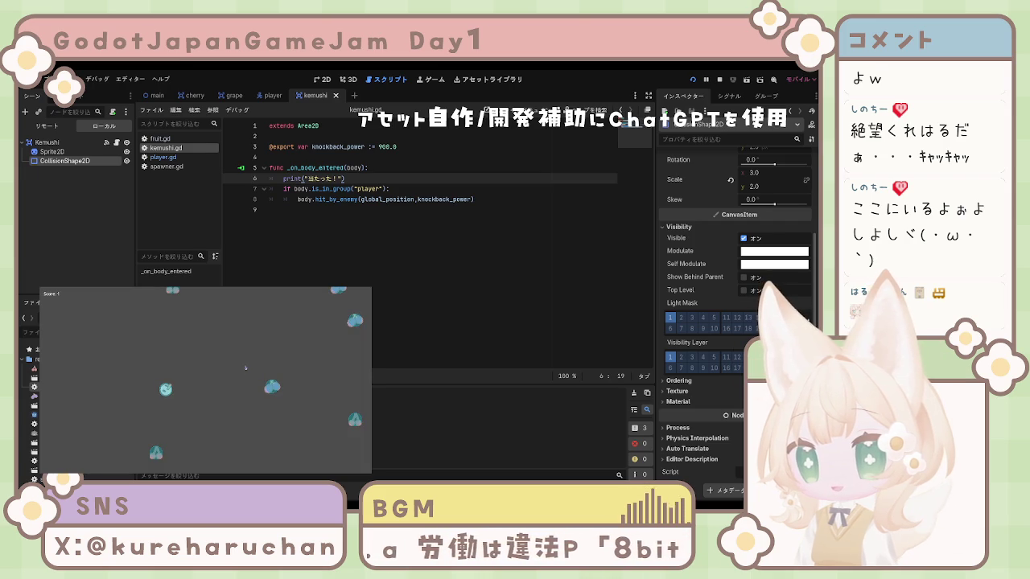
# Move left and right and jump to catch falling fruit, then stop the game with F8
pyautogui.press('Right')
pyautogui.press('Left')
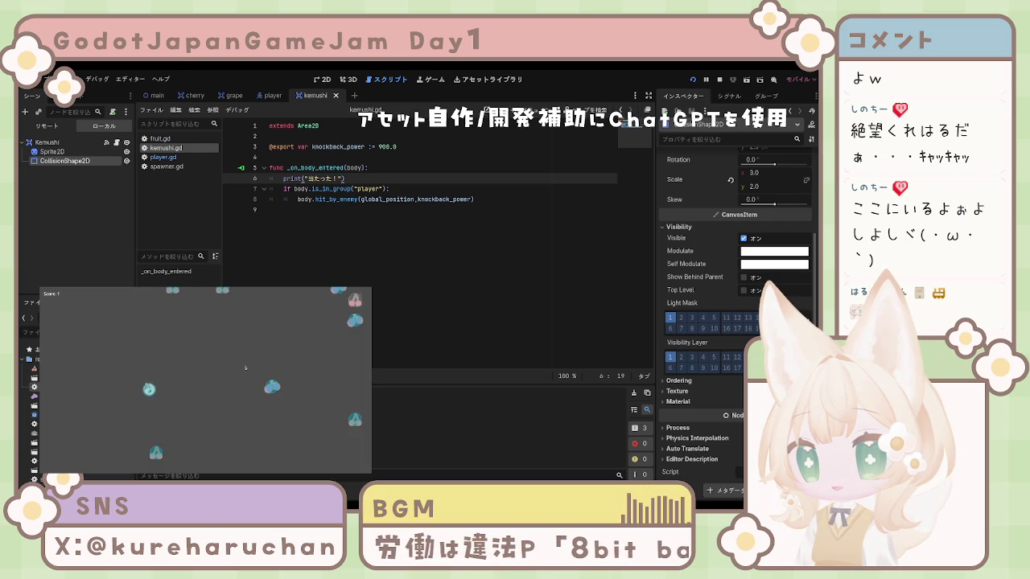
pyautogui.press('Right')
pyautogui.press('Right')
pyautogui.press('Left')
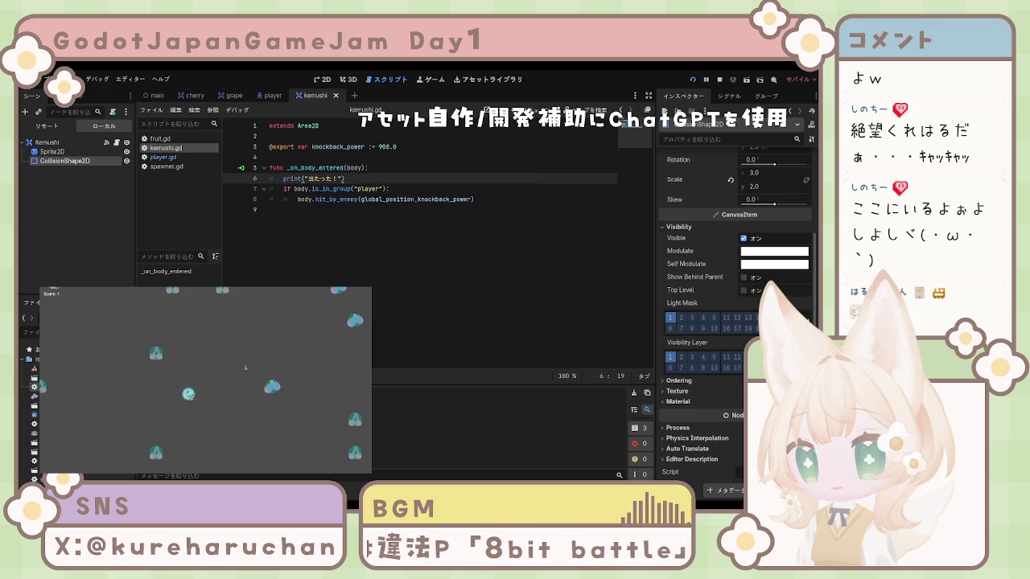
pyautogui.press('Right')
pyautogui.press('Left')
pyautogui.press('Right')
pyautogui.press('Right')
pyautogui.press('Up')
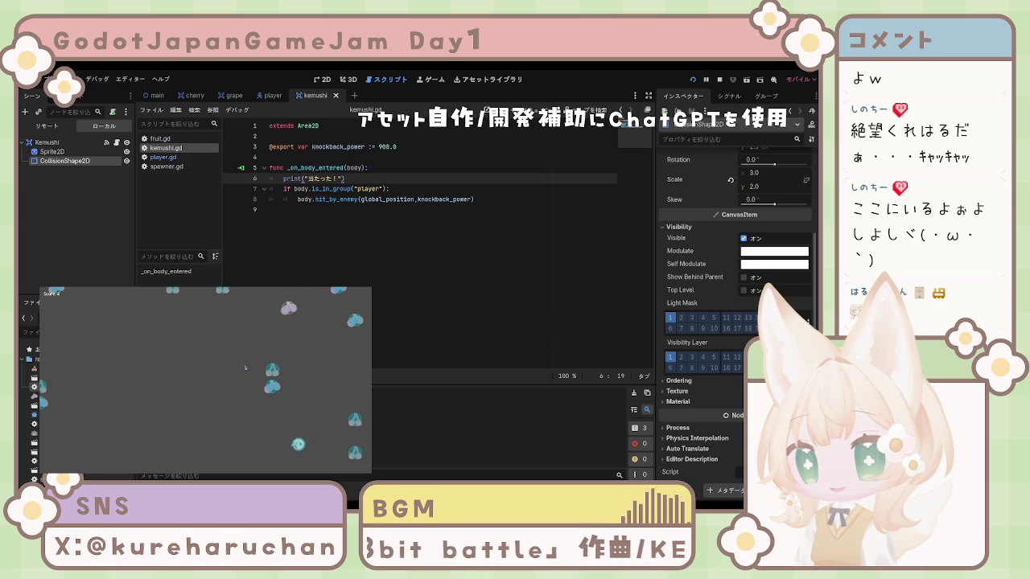
pyautogui.press('Left')
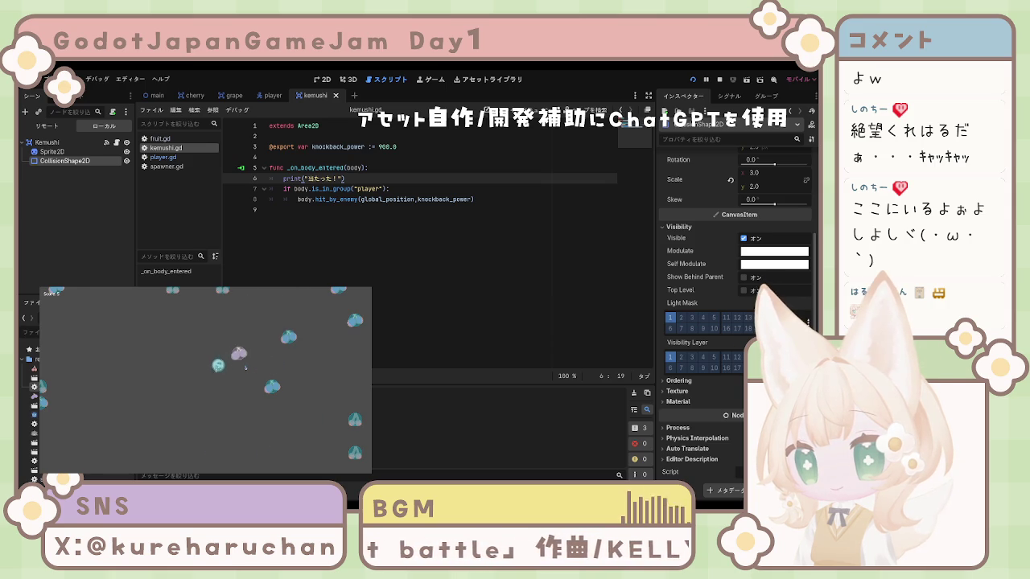
pyautogui.press('Right')
pyautogui.press('Up')
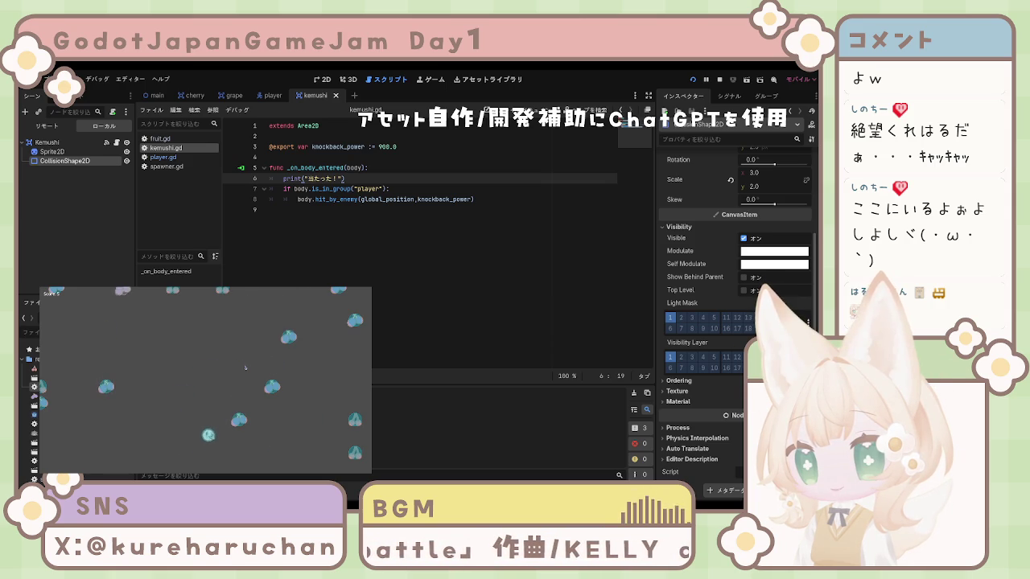
pyautogui.press('Left')
pyautogui.press('Up')
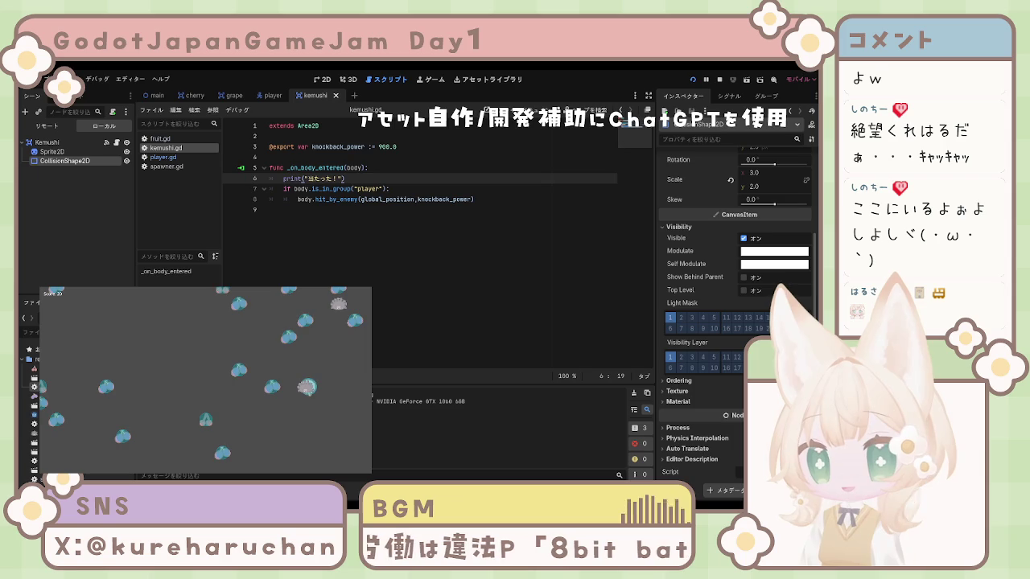
pyautogui.press('F8')
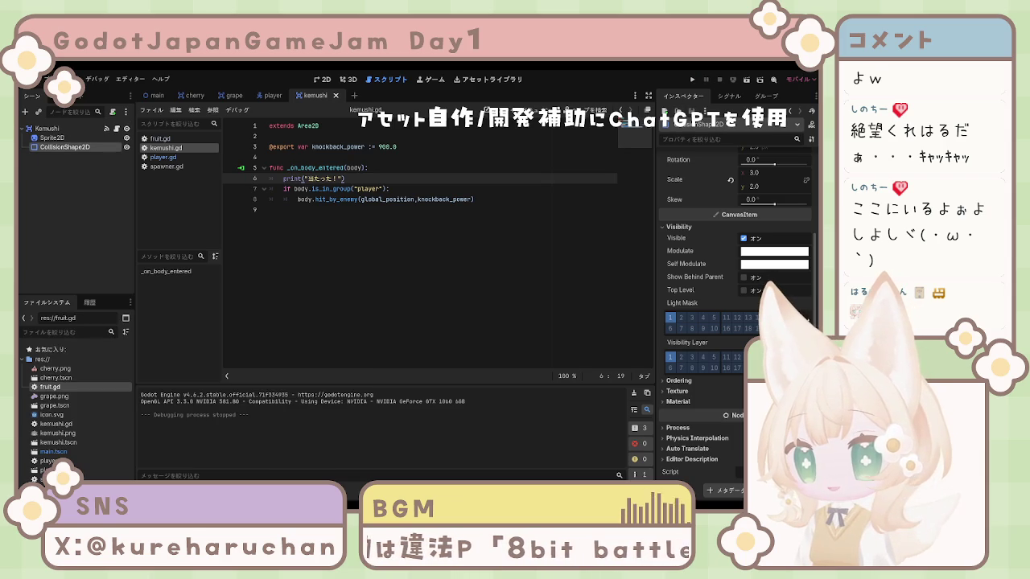
# Uncheck Disabled on the kemushi CollisionShape2D, save with Ctrl+S, and test-run the game
pyautogui.click(62, 137)
pyautogui.click(64, 147)
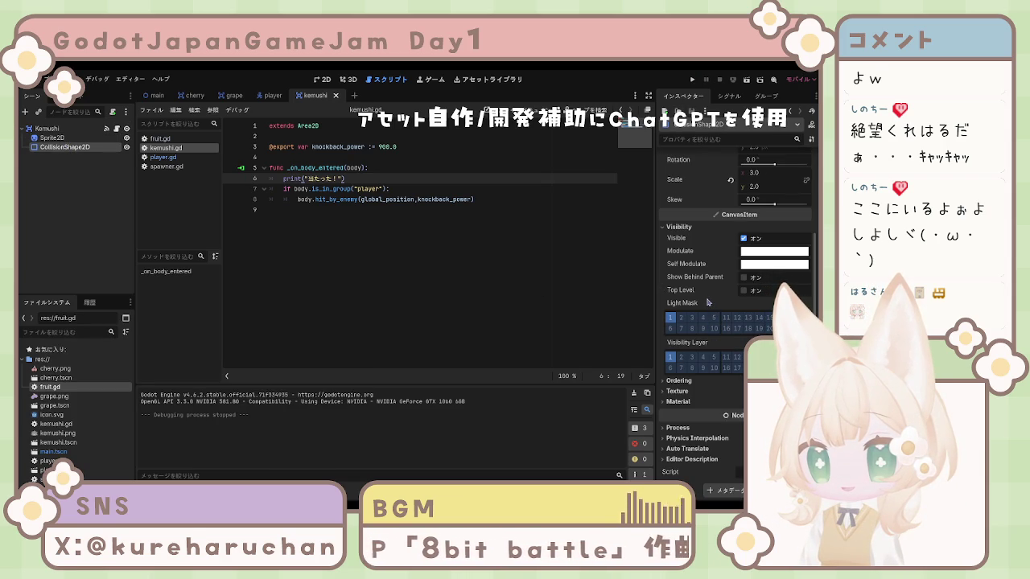
pyautogui.scroll(5, 706, 303)
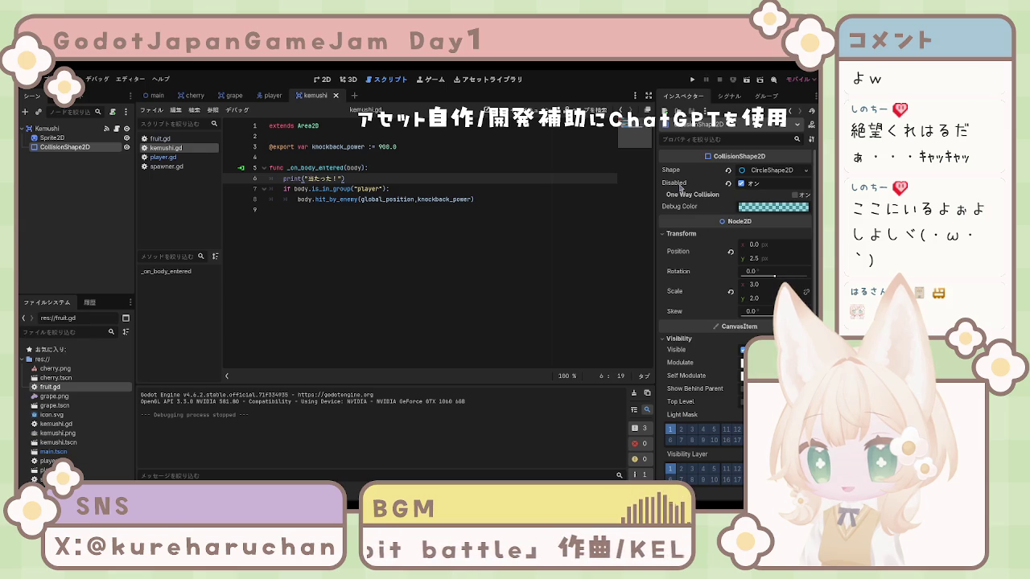
pyautogui.click(731, 185)
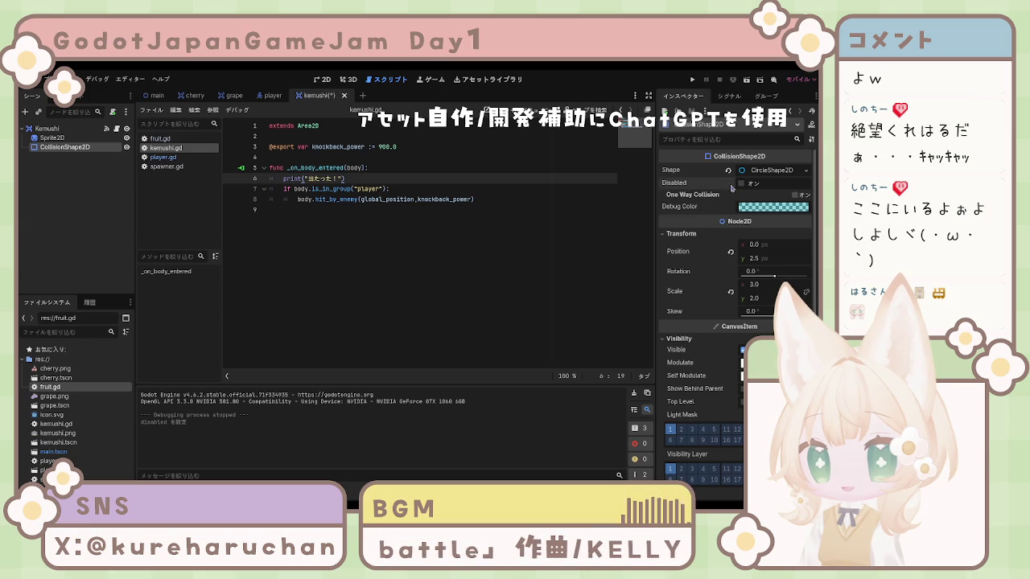
pyautogui.click(544, 235)
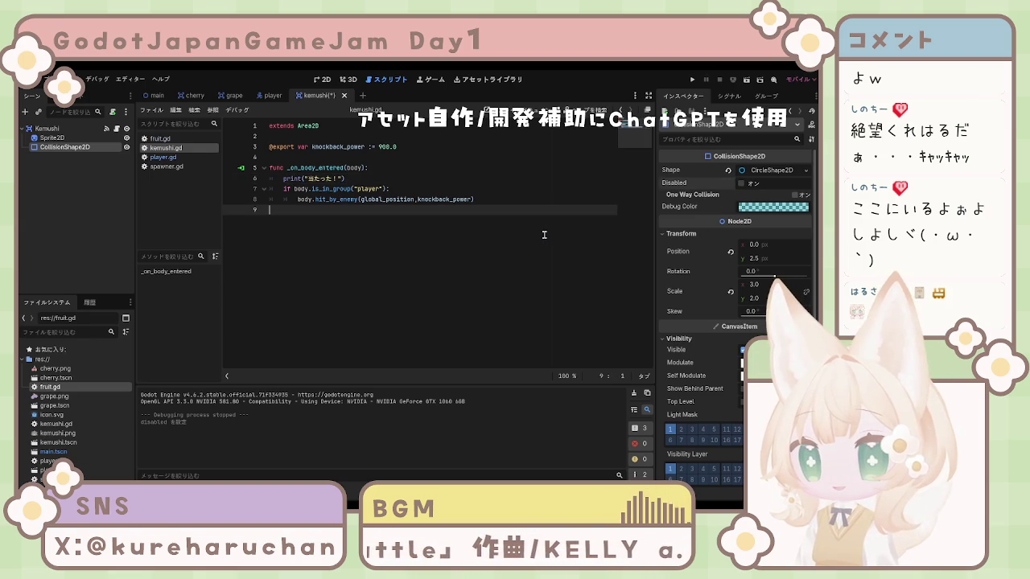
pyautogui.hotkey('ctrl', 's')
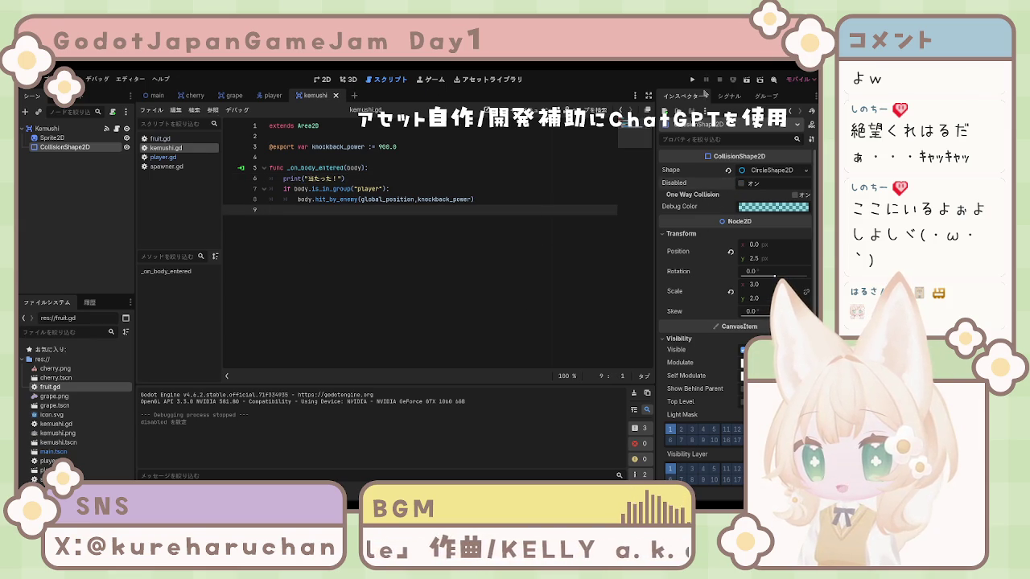
pyautogui.click(692, 79)
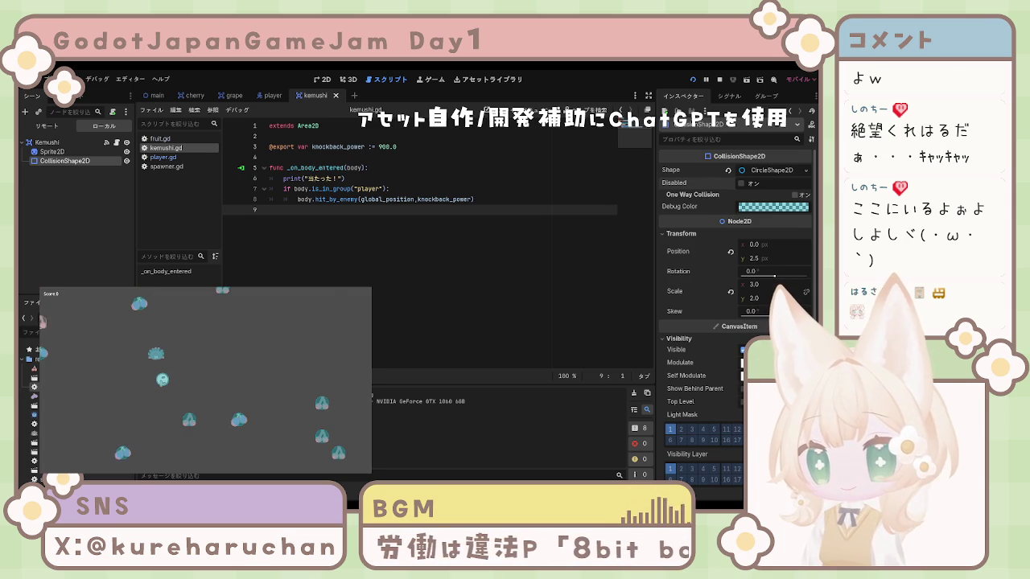
pyautogui.press('F8')
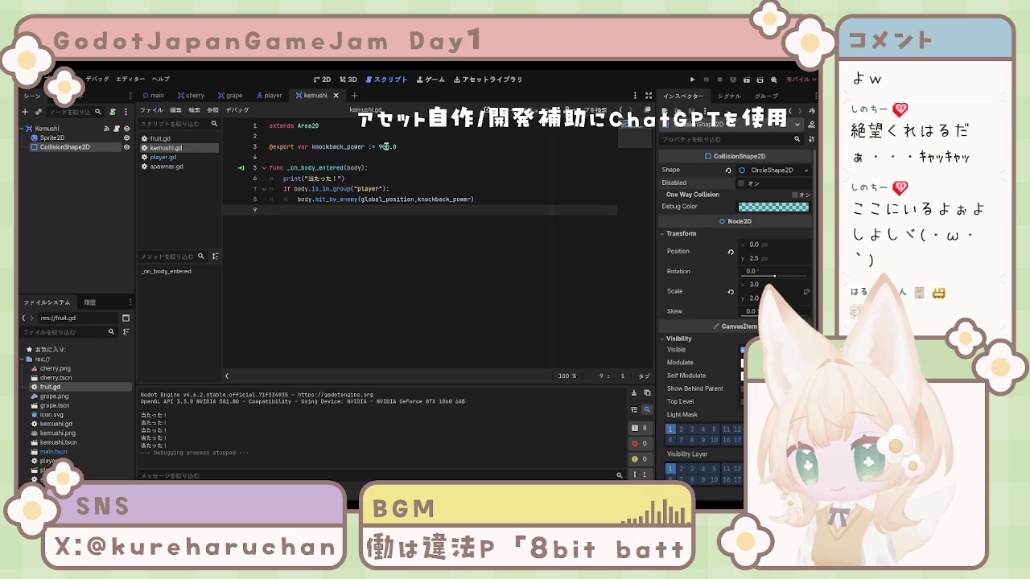
# Change knockback_power from 900 to 2000 in kemushi.gd and save
pyautogui.doubleClick(385, 147)
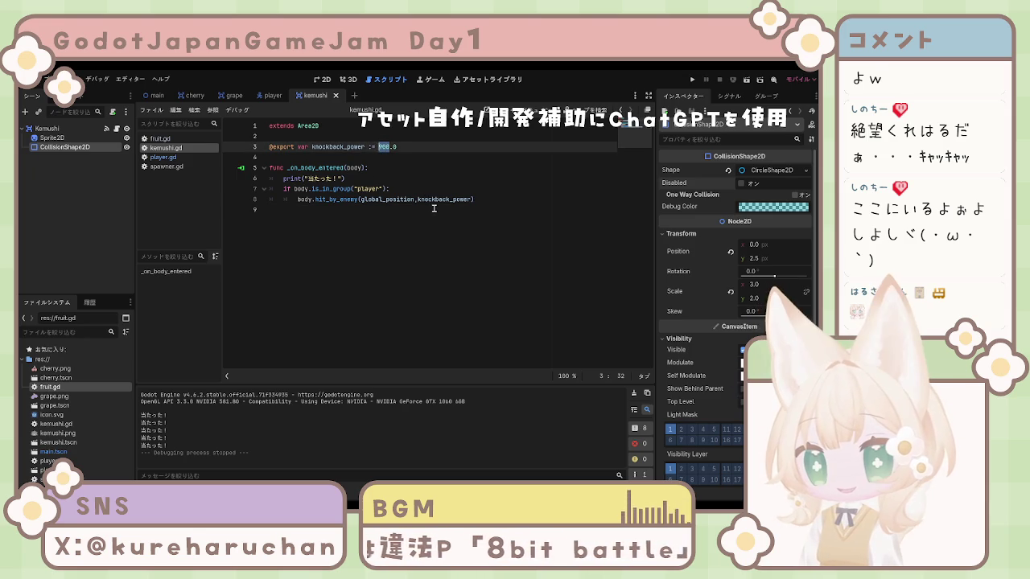
pyautogui.click(292, 198)
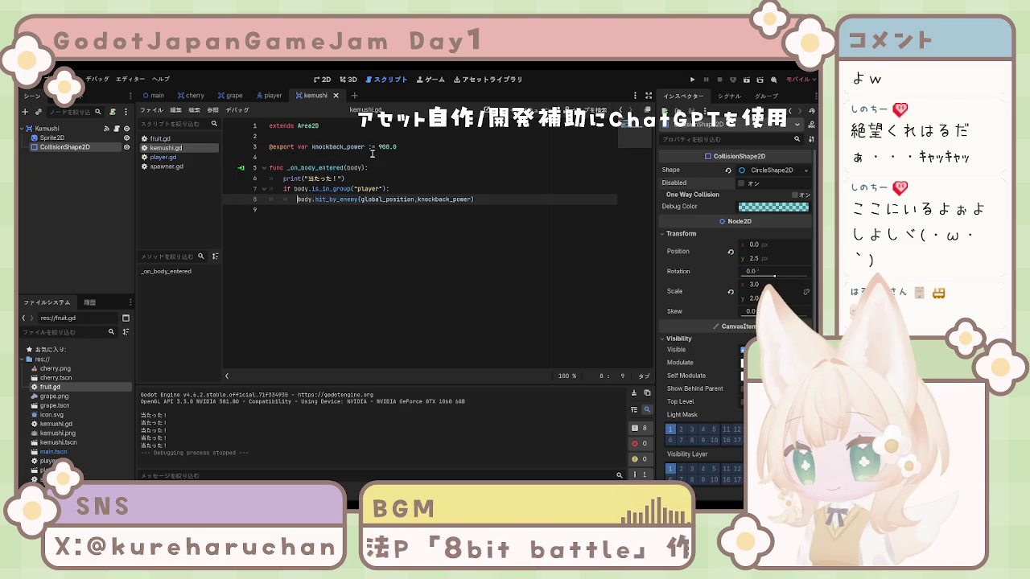
pyautogui.moveTo(388, 148); pyautogui.dragTo(383, 147)
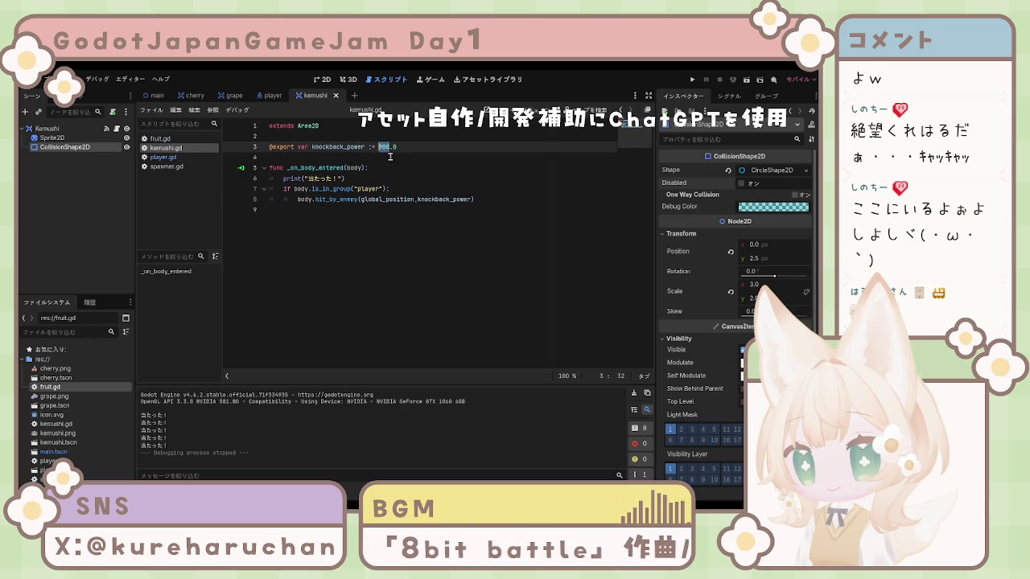
pyautogui.write('20')
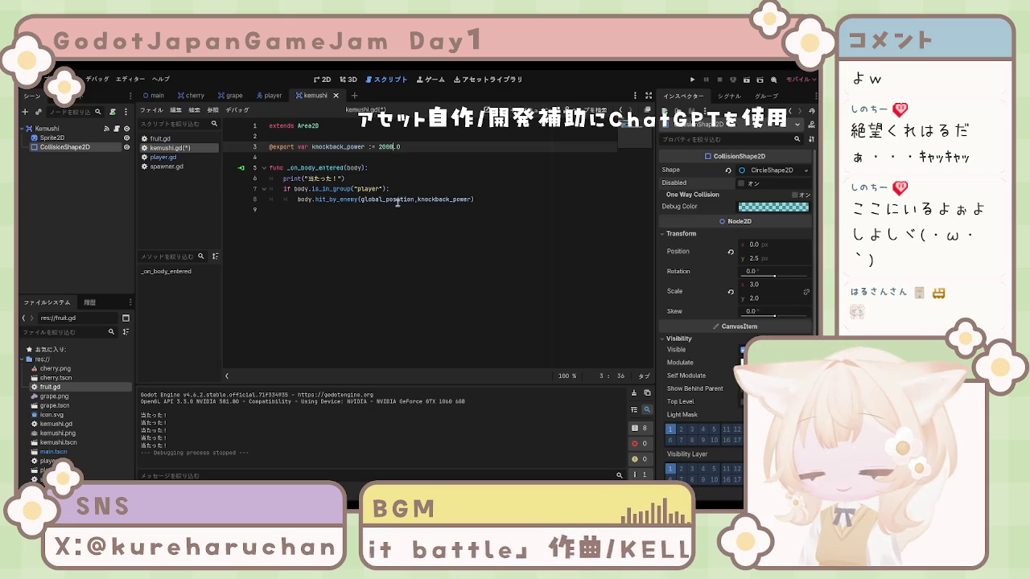
pyautogui.write('000')
pyautogui.click(395, 198)
pyautogui.hotkey('ctrl', 's')
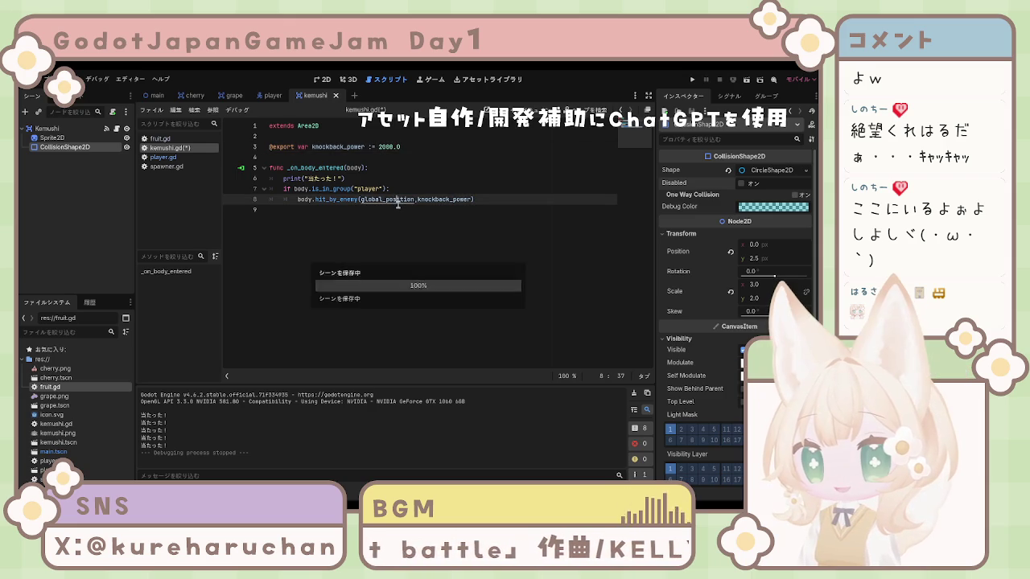
# Lower knockback_power to 1500 and test-run the game, closing it with Alt+F4
pyautogui.click(393, 147)
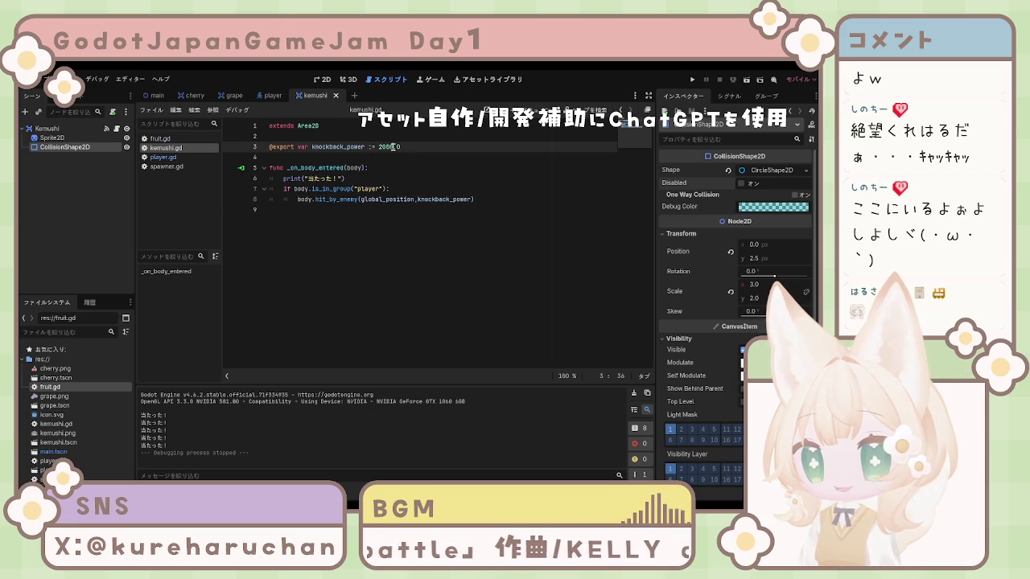
pyautogui.write('1500')
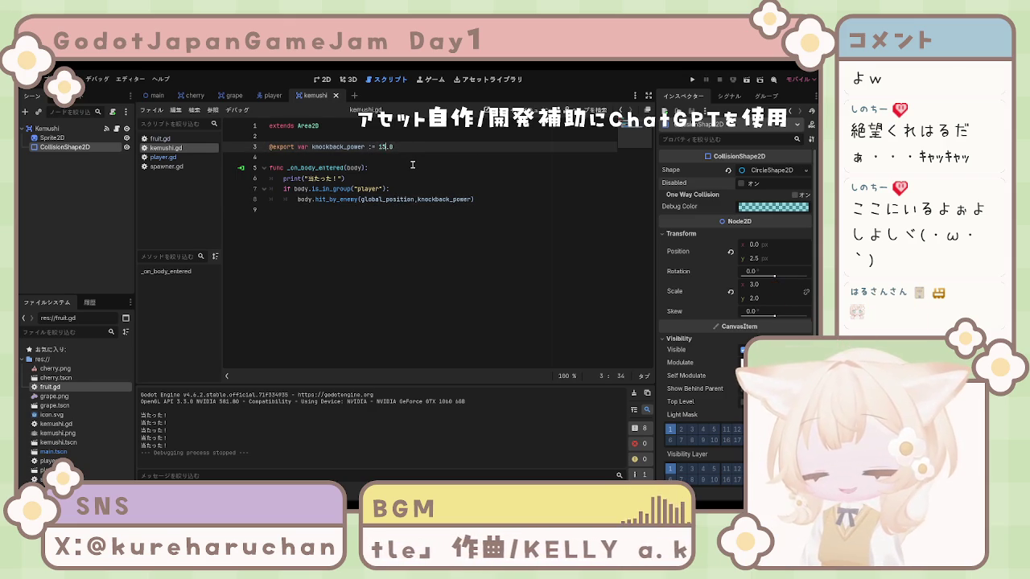
pyautogui.click(415, 170)
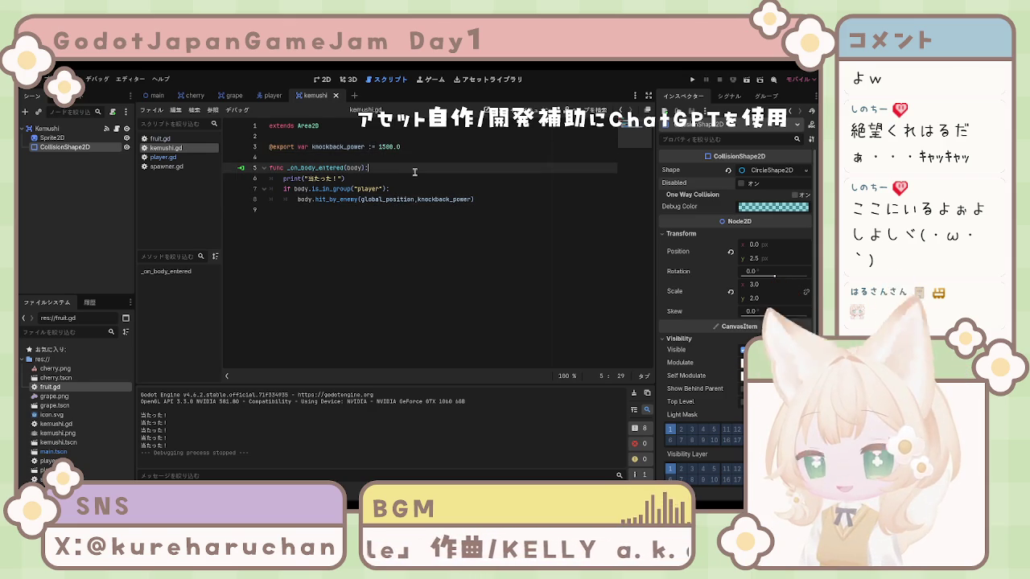
pyautogui.click(692, 81)
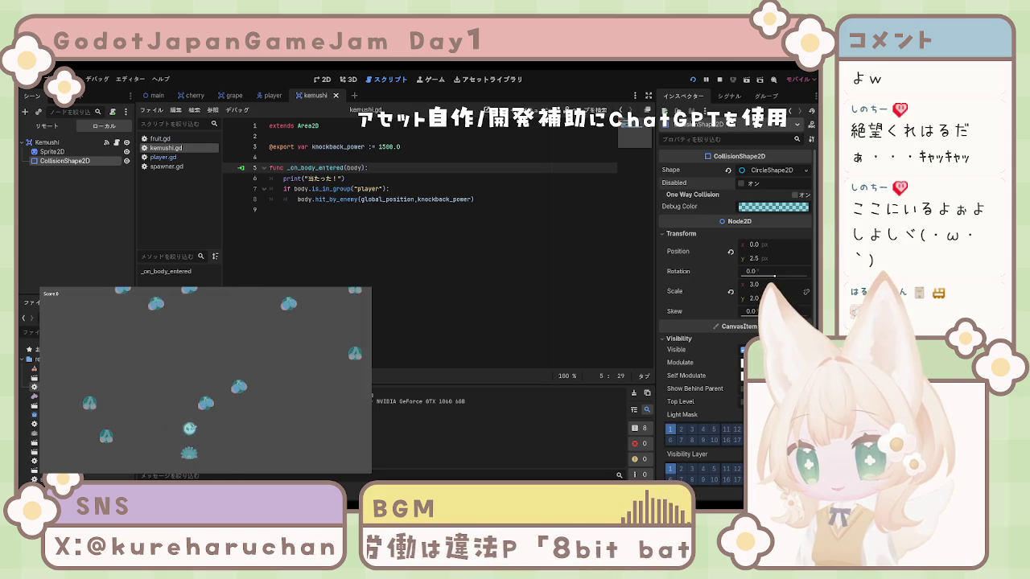
pyautogui.hotkey('alt', 'F4')
# Set knockback_power to 3000.0 and save-and-run the game with F5
pyautogui.moveTo(393, 146); pyautogui.dragTo(381, 147)
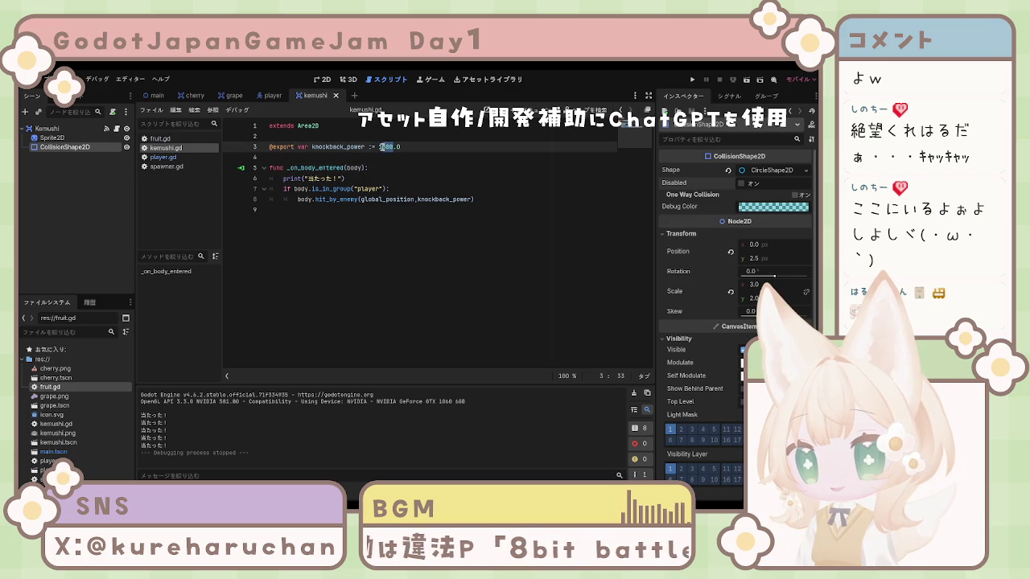
pyautogui.write('2')
pyautogui.write('3000')
pyautogui.click(422, 179)
pyautogui.press('F5')
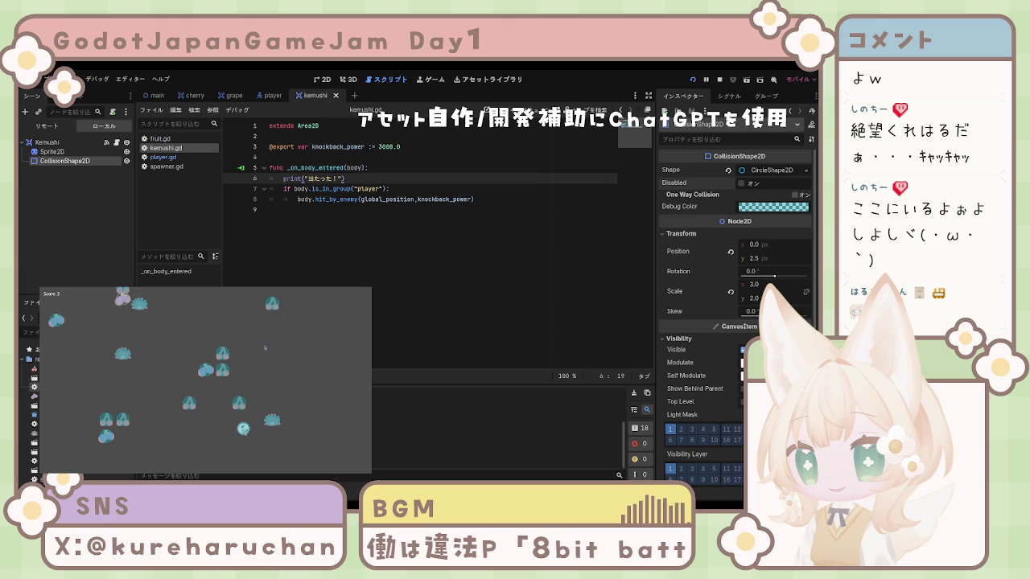
# Stop the knockback 3000.0 playtest with F8 and return to the kemushi.gd code
pyautogui.press('F8')
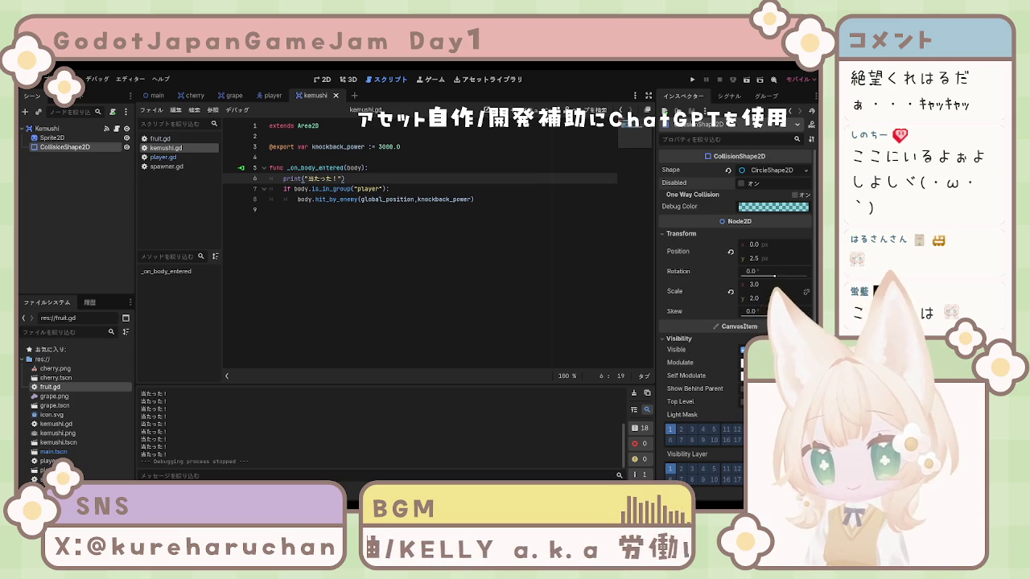
pyautogui.click(387, 211)
# Run the game with F5 to test the caterpillar knockback, then stop it with F8
pyautogui.click(438, 166)
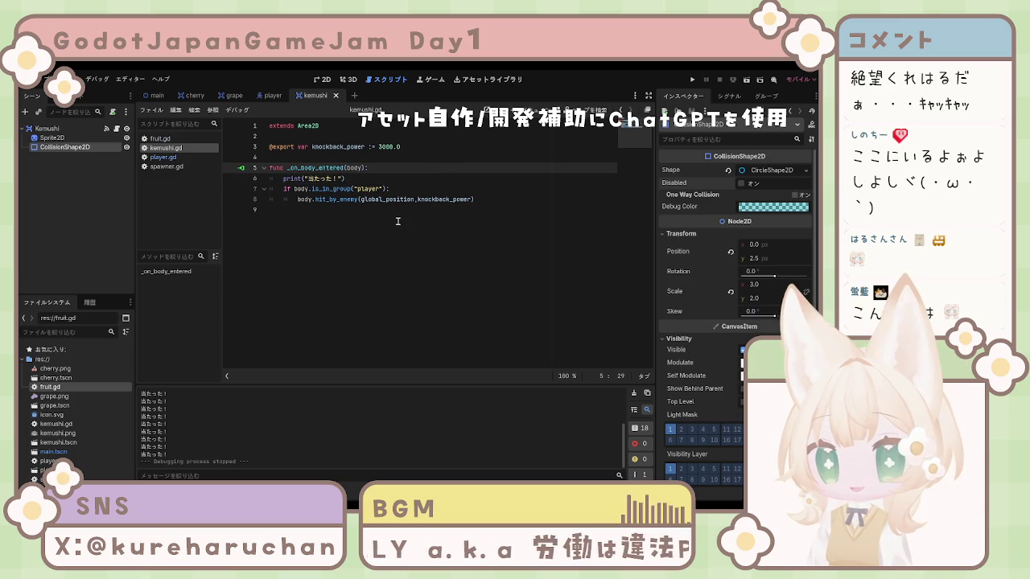
pyautogui.press('F5')
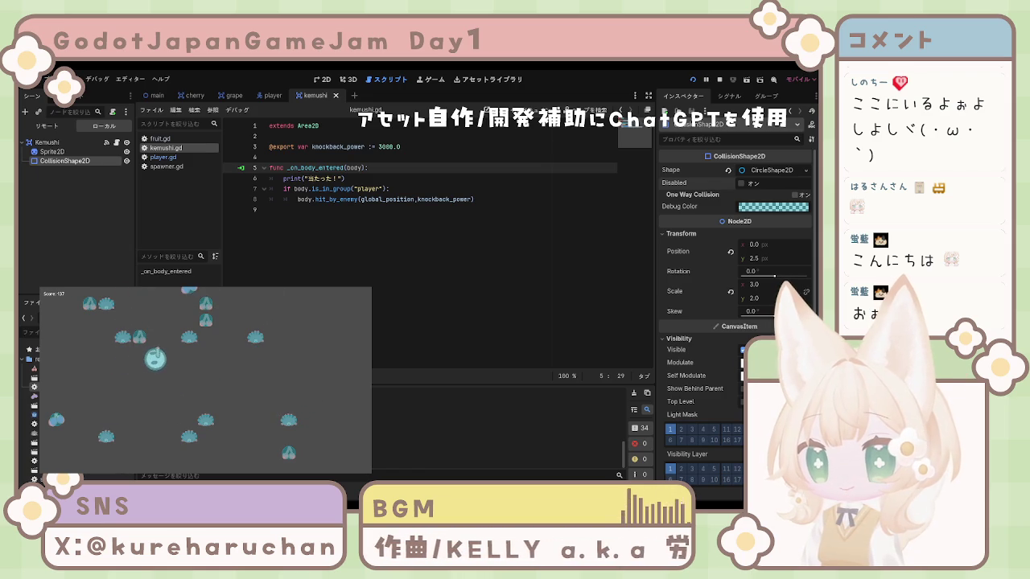
pyautogui.press('F8')
# Leave kemushi.gd and bring up player.gd in the script editor
pyautogui.click(444, 265)
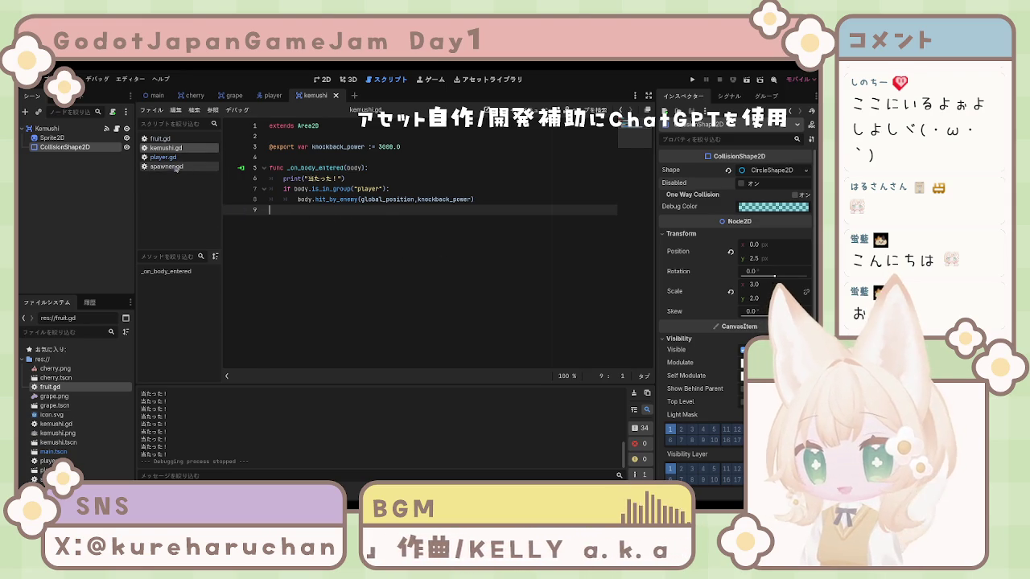
pyautogui.click(163, 157)
pyautogui.click(506, 231)
# Replace the old hit_by_enemy function on lines 86–88 with the pasted hit_by_enemy(power) version
pyautogui.scroll(-1, 458, 277)
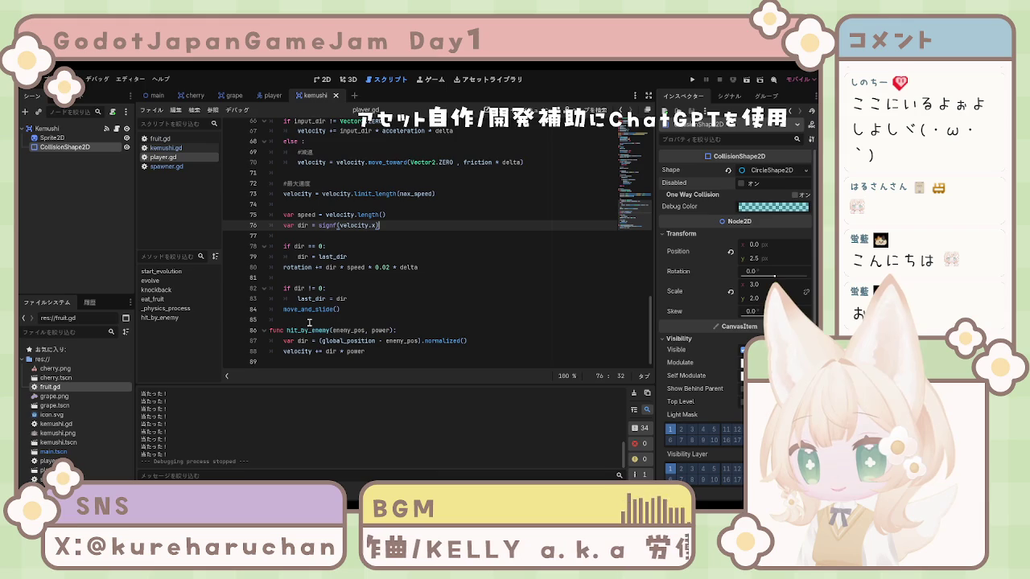
pyautogui.click(414, 327)
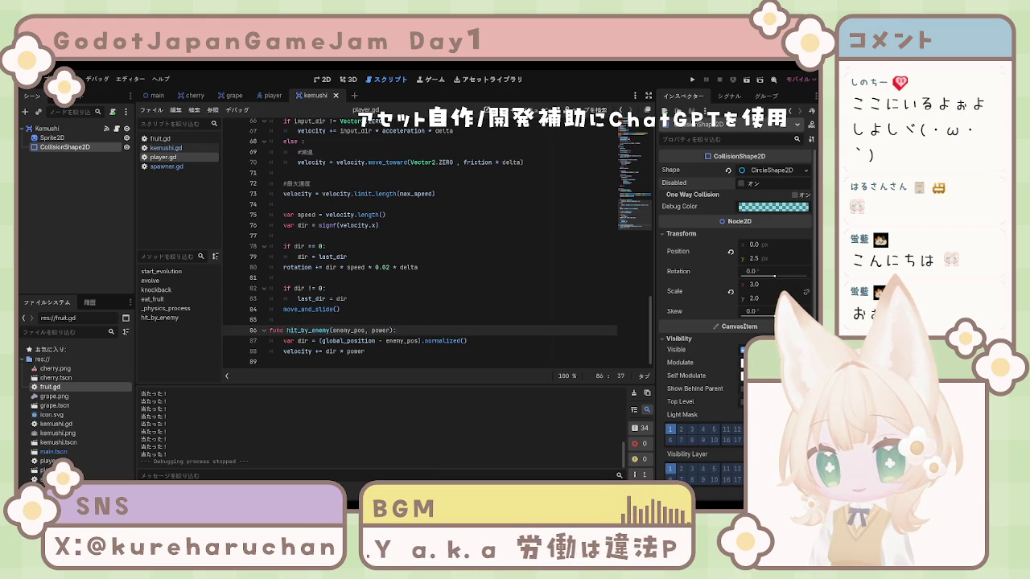
pyautogui.click(286, 320)
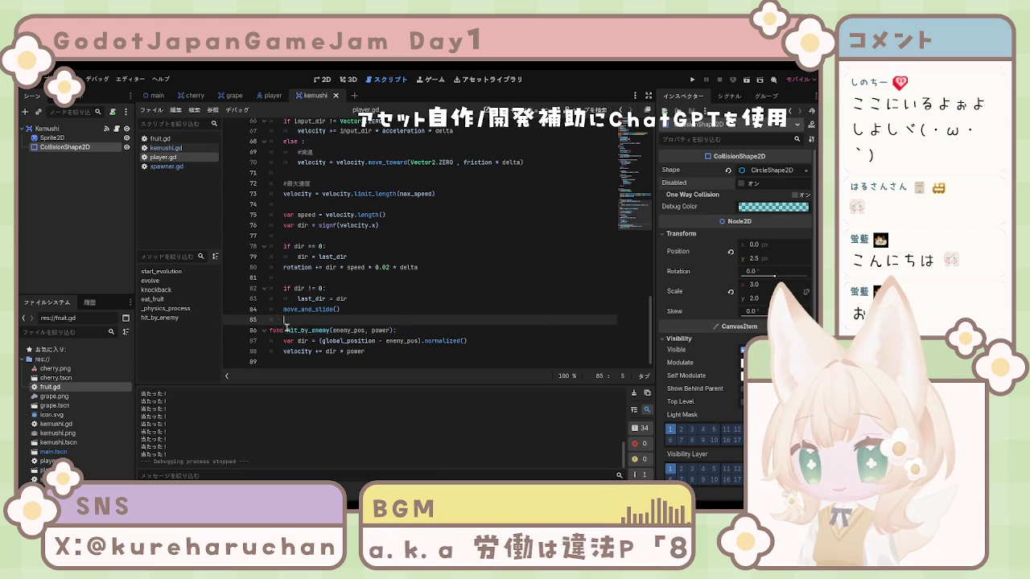
pyautogui.moveTo(270, 330); pyautogui.dragTo(396, 351)
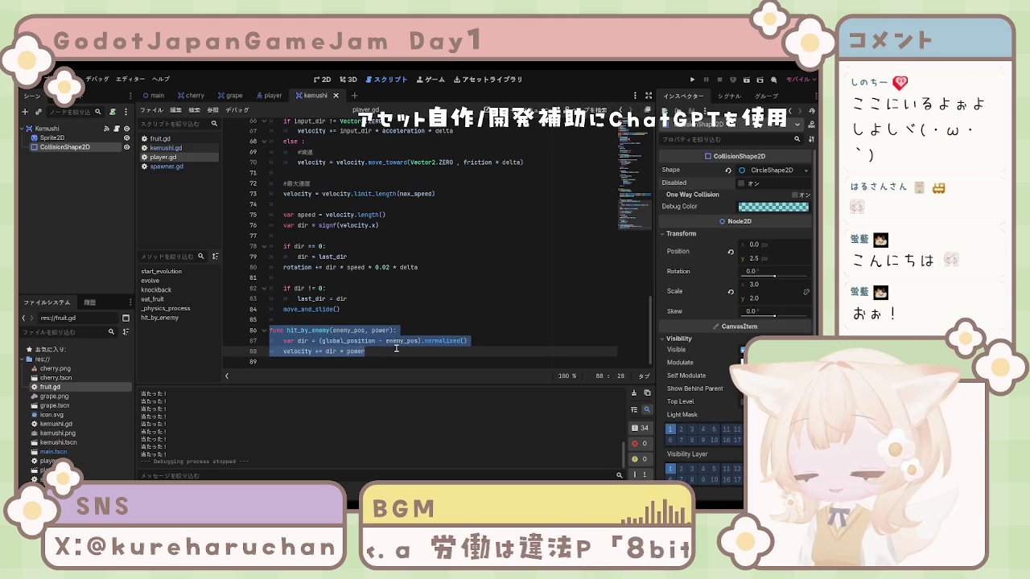
pyautogui.write('func hit_by_enemy(power): \tif velocity.length() > 0: \t\tvar dir = -velocity.normalized() \t\tvelocity += dir * power')
pyautogui.scroll(-1, 403, 344)
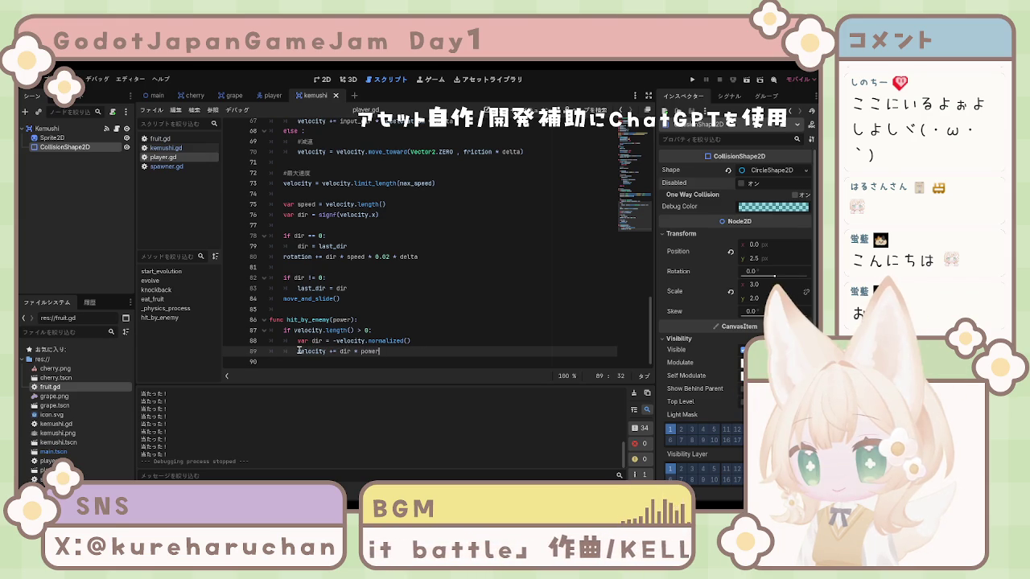
# Check the -velocity.normalized() push direction on line 88, then return to kemushi.gd
pyautogui.moveTo(337, 352); pyautogui.dragTo(385, 351)
pyautogui.click(386, 351)
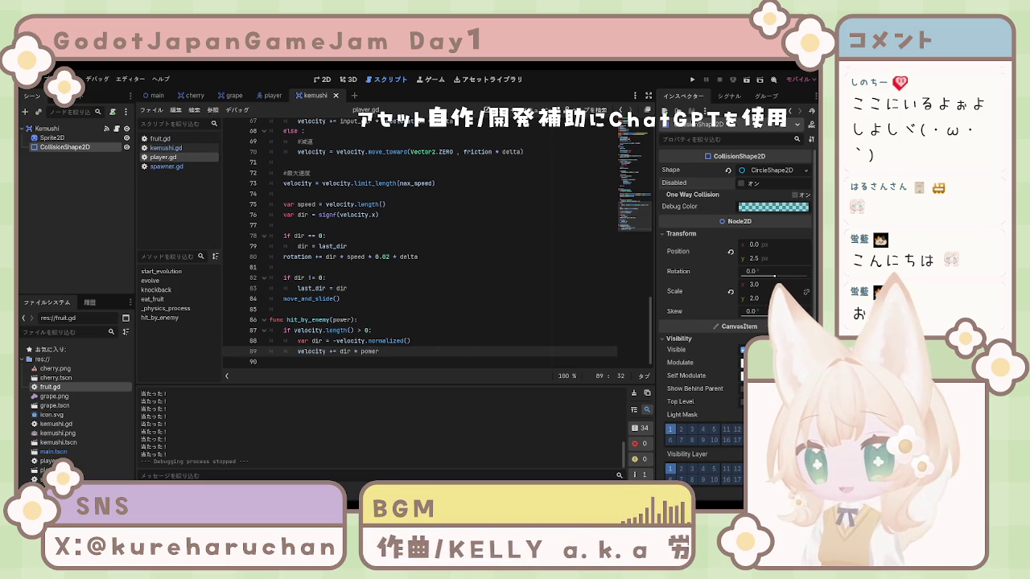
pyautogui.moveTo(334, 340); pyautogui.dragTo(408, 340)
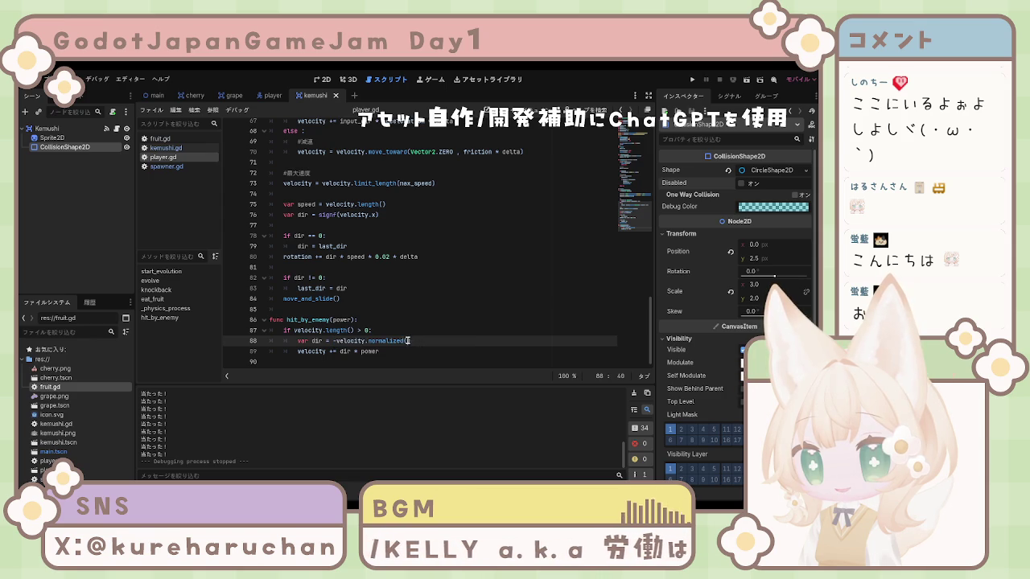
pyautogui.moveTo(337, 341); pyautogui.dragTo(420, 341)
pyautogui.click(358, 342)
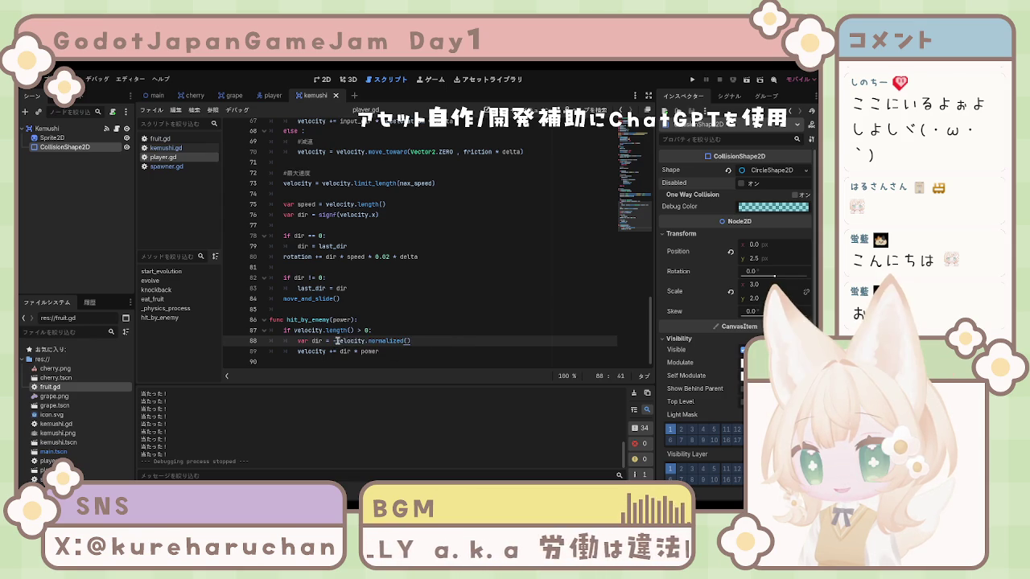
pyautogui.press('Right')
pyautogui.press('Right')
pyautogui.press('Right')
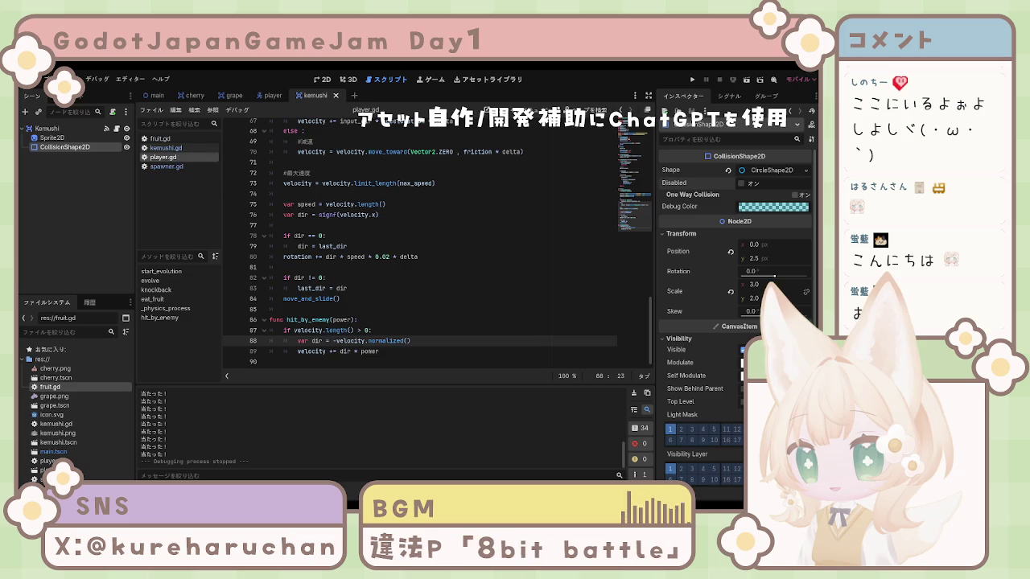
pyautogui.click(197, 148)
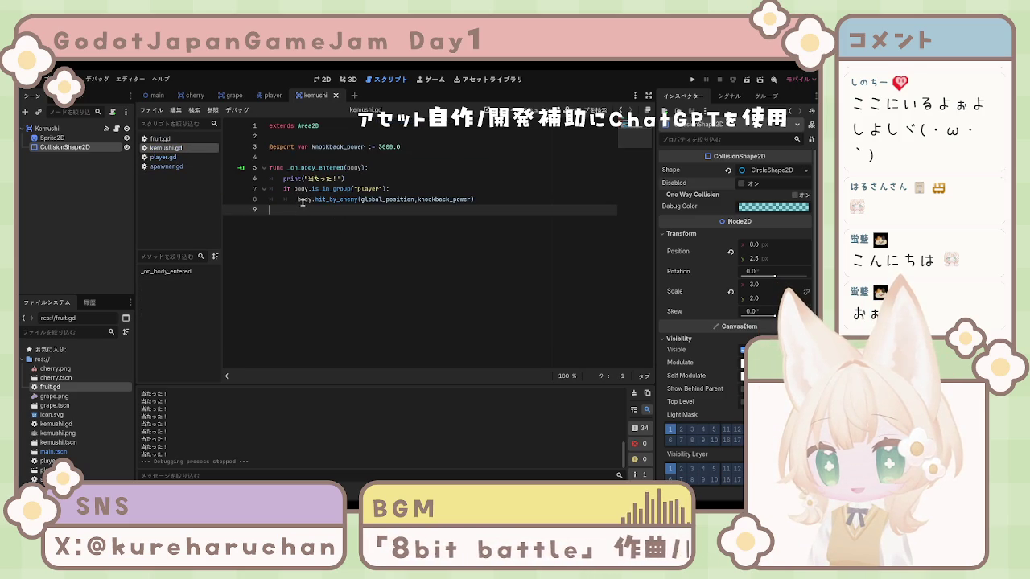
# Drop global_position from kemushi.gd's hit_by_enemy call on line 8, then return to player.gd
pyautogui.click(347, 189)
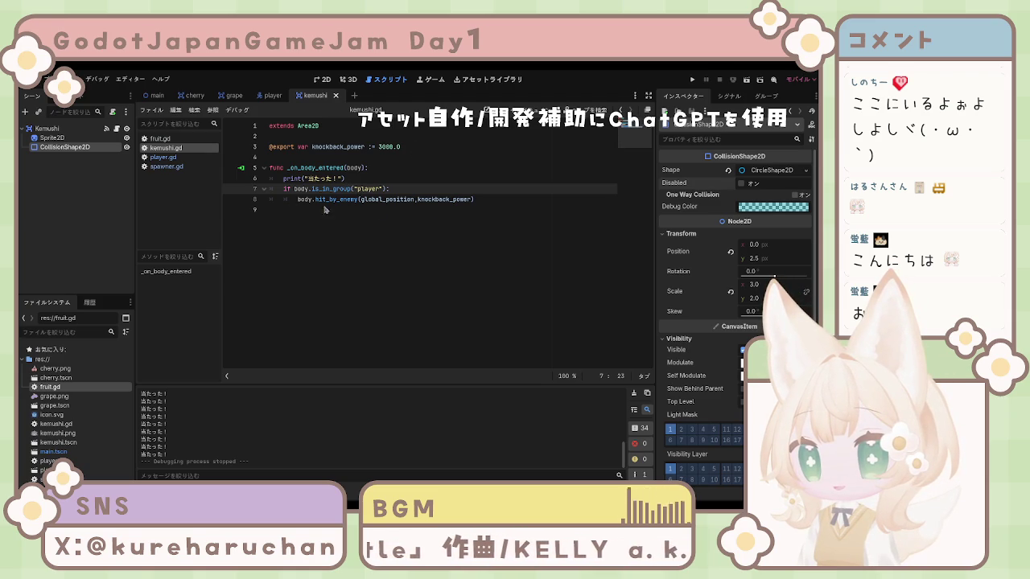
pyautogui.click(515, 200)
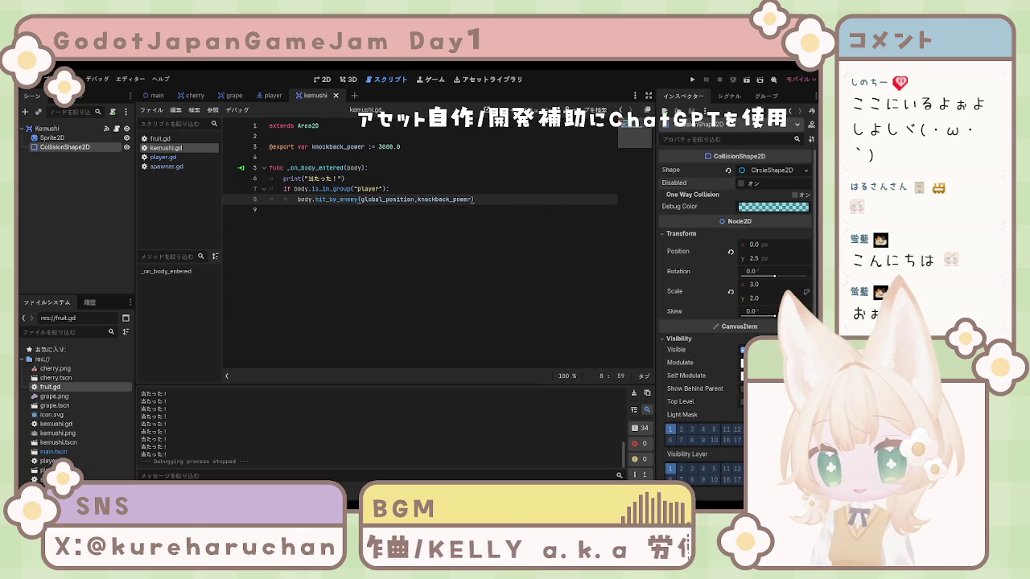
pyautogui.moveTo(474, 199); pyautogui.dragTo(298, 200)
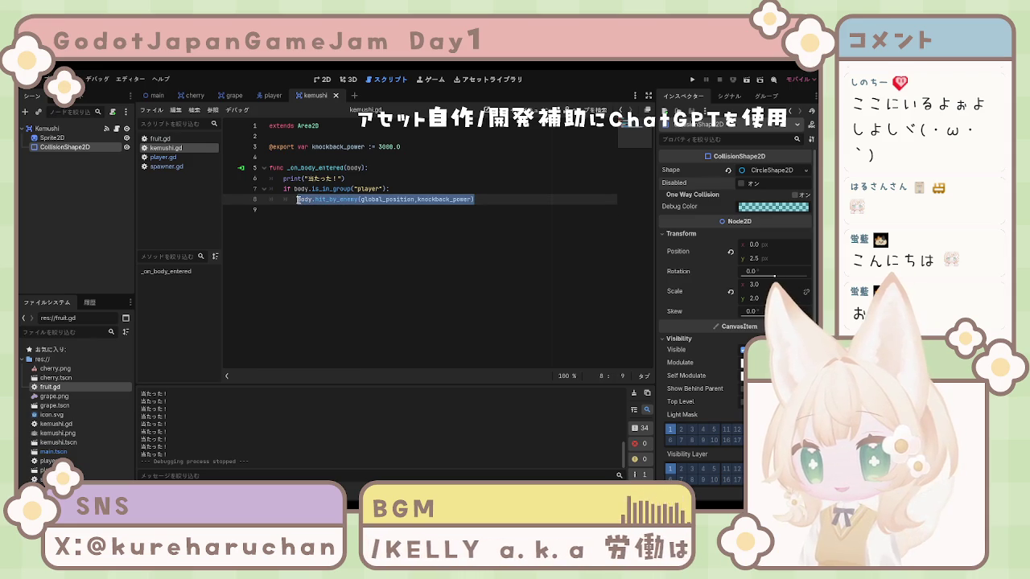
pyautogui.write('body.hit_by_enemy(knockback_power)')
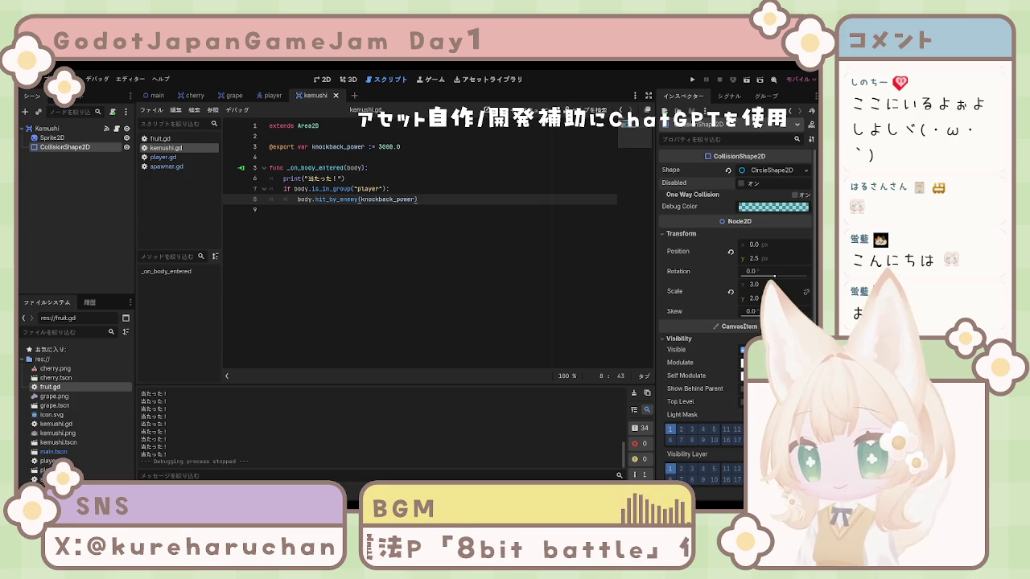
pyautogui.click(164, 157)
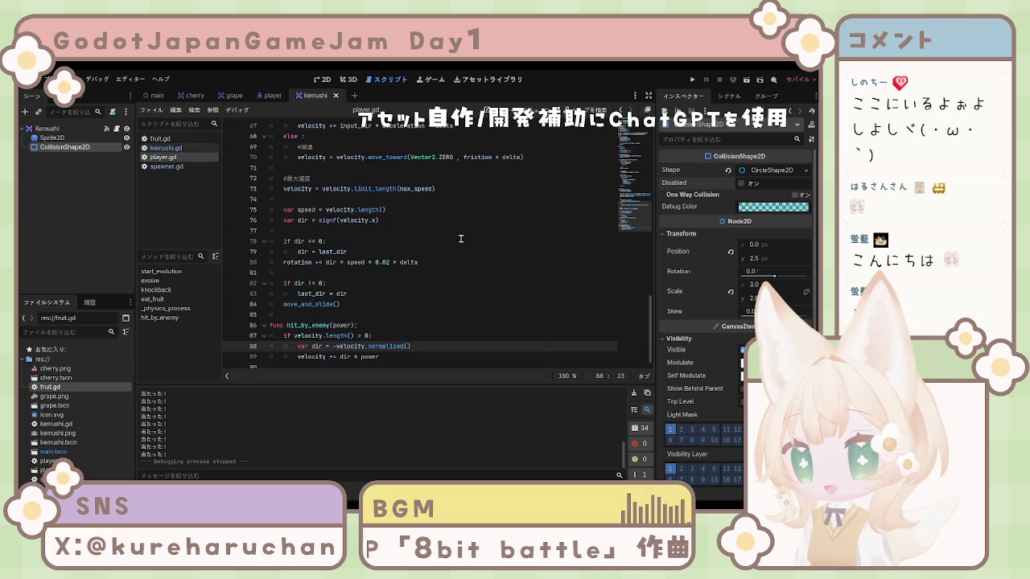
# Add rotation += 2.0 to hit_by_enemy, save player.gd, and run the project
pyautogui.click(395, 354)
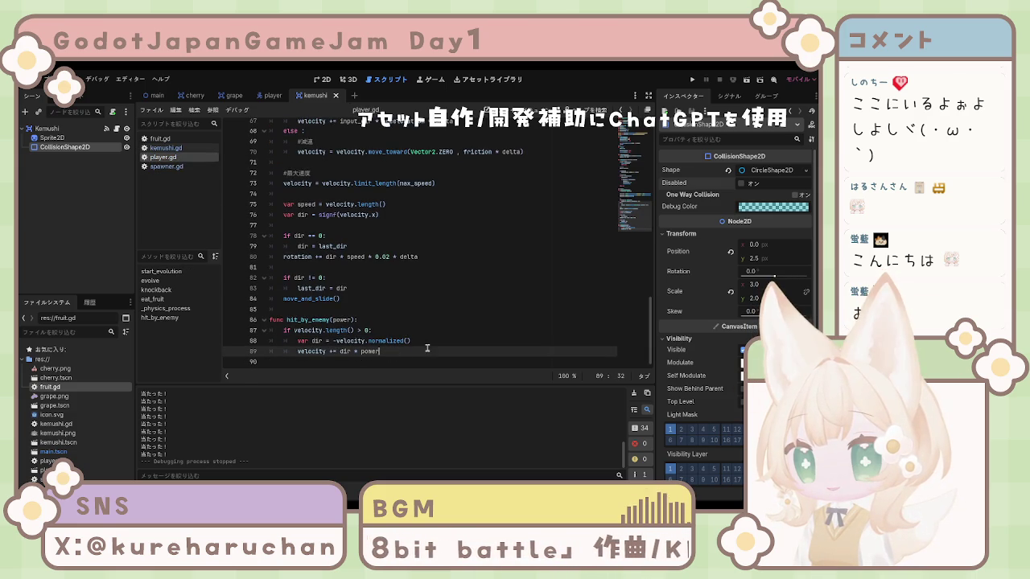
pyautogui.press('Return')
pyautogui.write('rotation += 2.0')
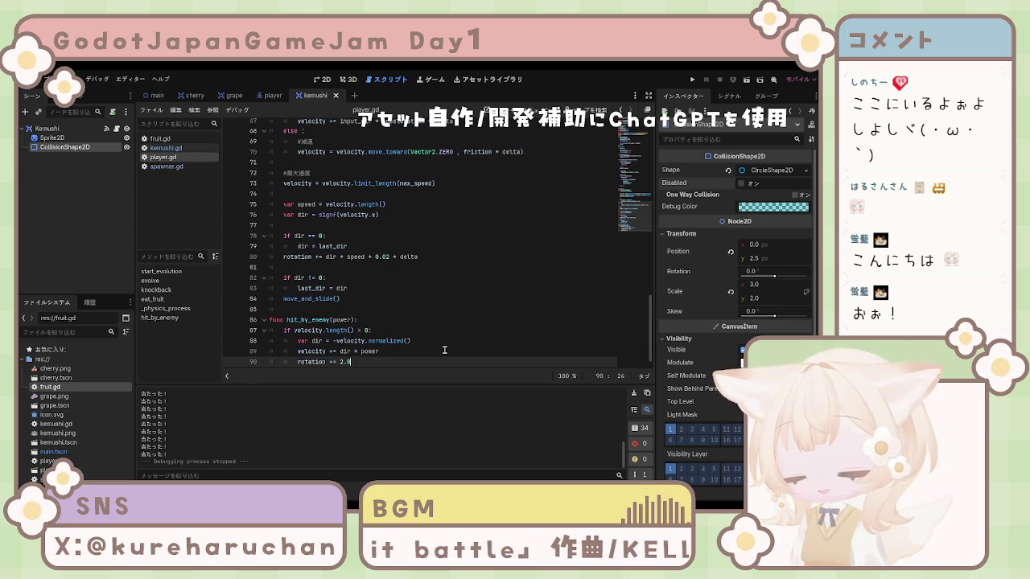
pyautogui.hotkey('ctrl', 's')
pyautogui.click(692, 80)
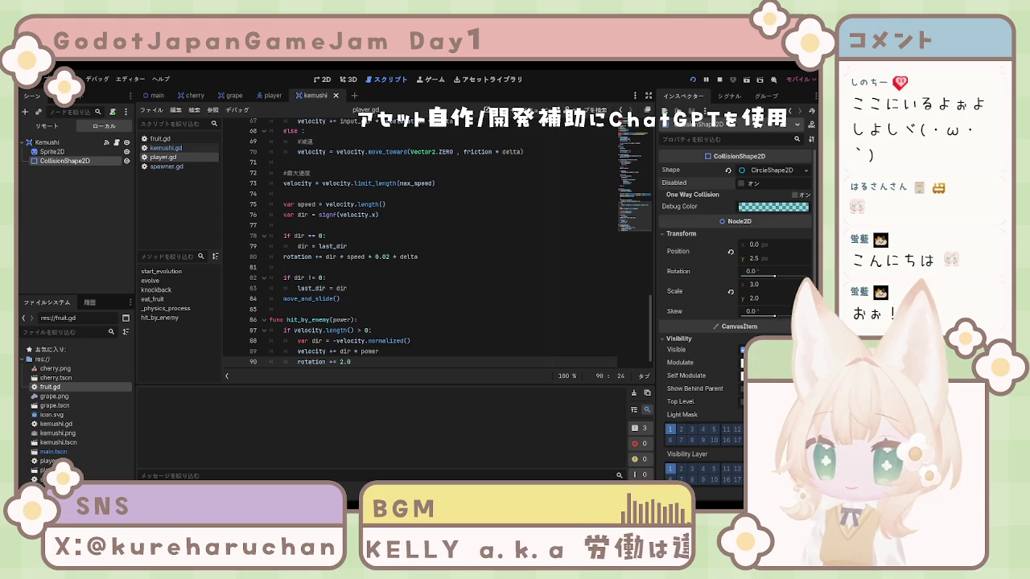
pyautogui.press('F5')
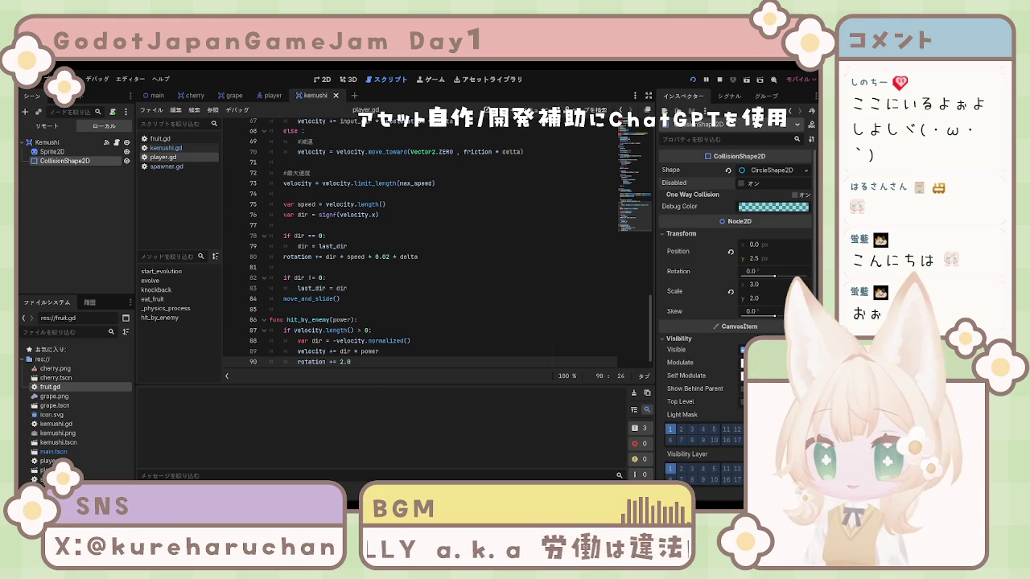
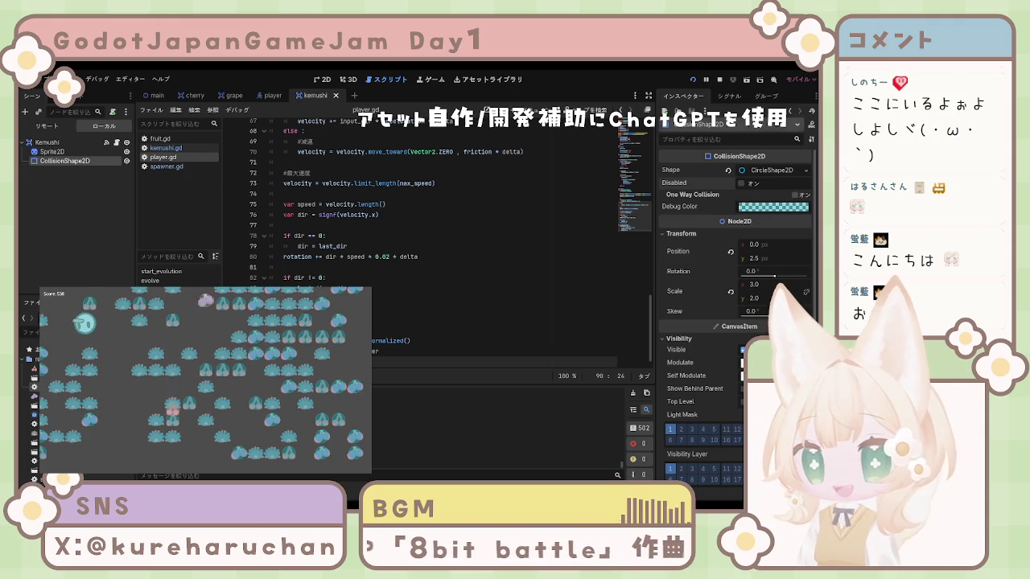
# End the running caterpillar game with F8 and return to the editor
pyautogui.press('F8')
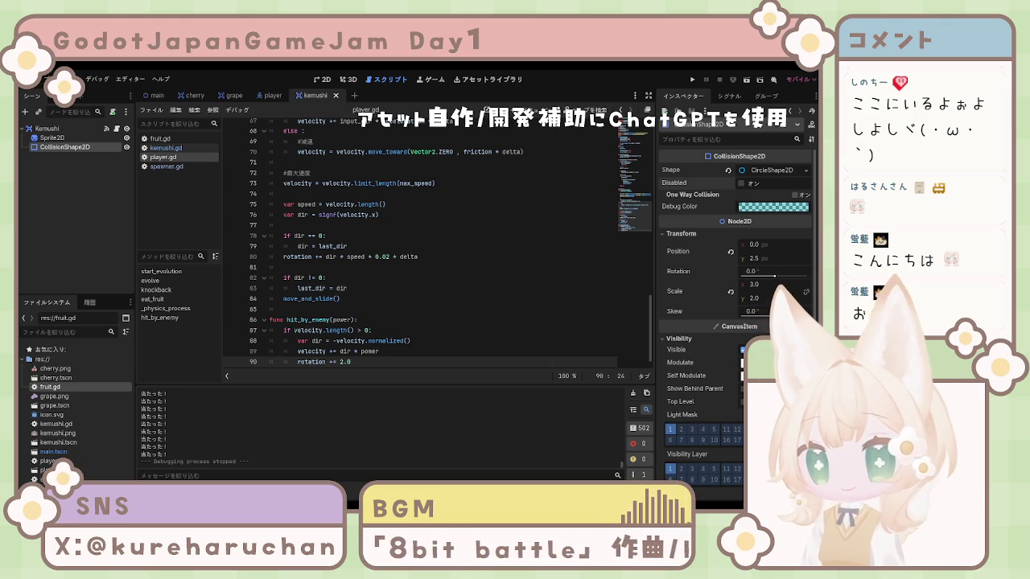
pyautogui.click(449, 290)
pyautogui.click(449, 300)
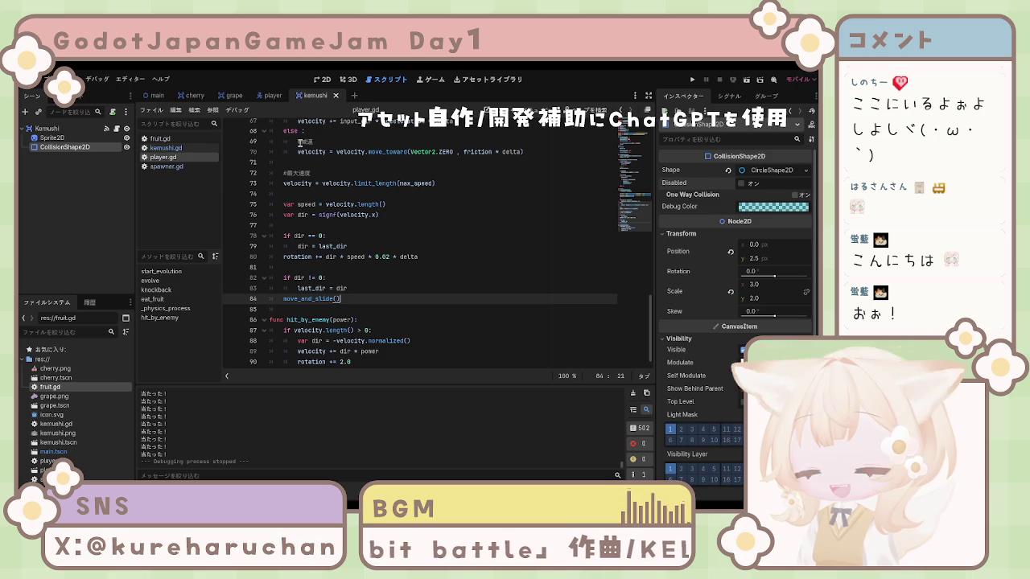
pyautogui.click(467, 278)
pyautogui.scroll(15, 462, 269)
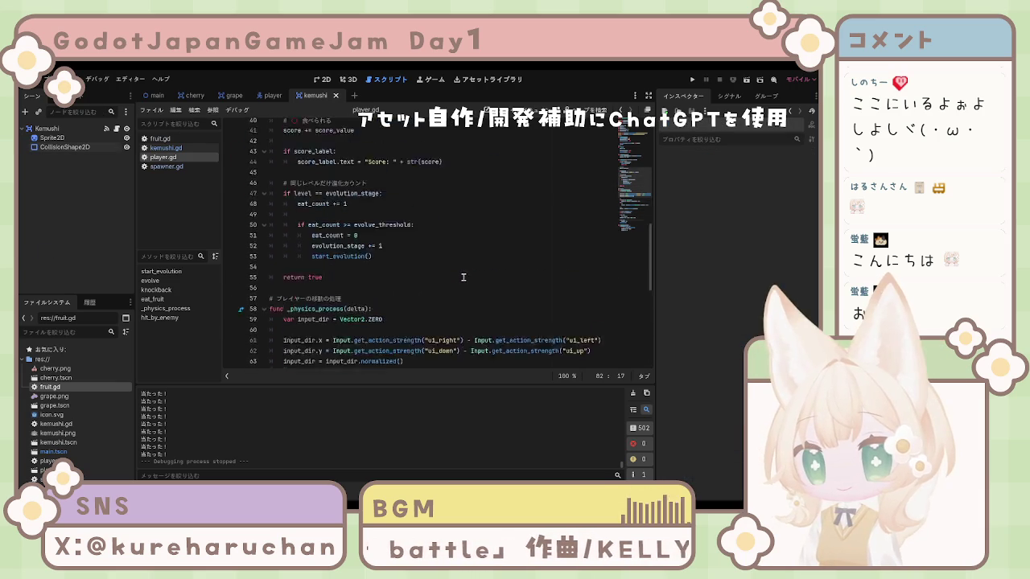
pyautogui.scroll(-15, 457, 261)
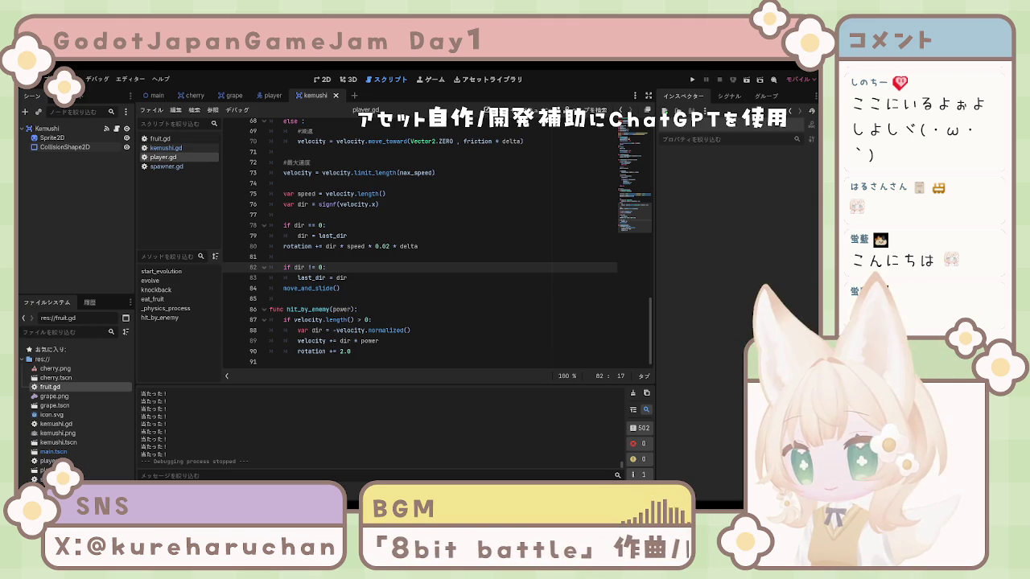
pyautogui.press('F5')
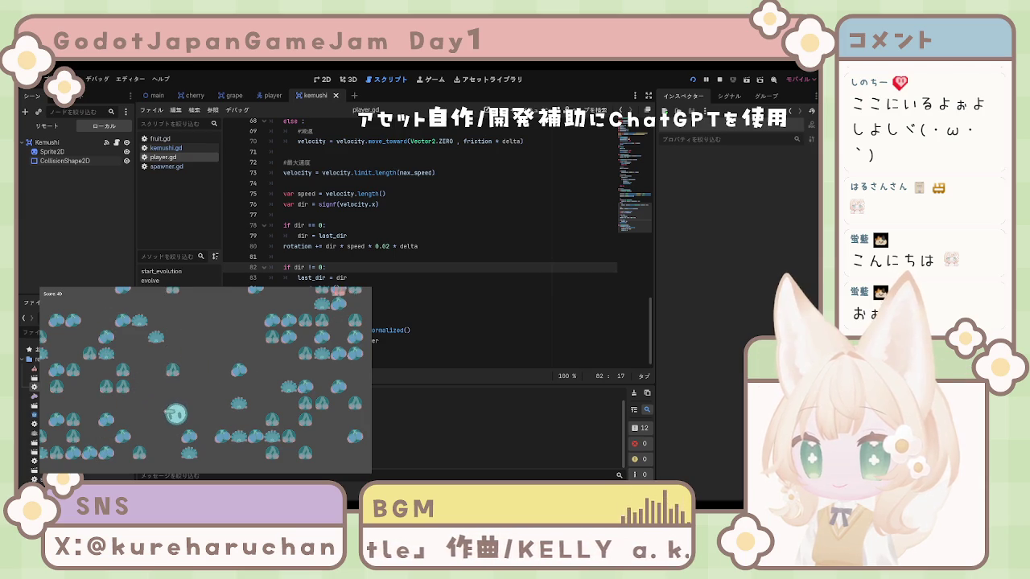
# Stop the caterpillar fruit-eating play-test and return to the kemushi script
pyautogui.press('F8')
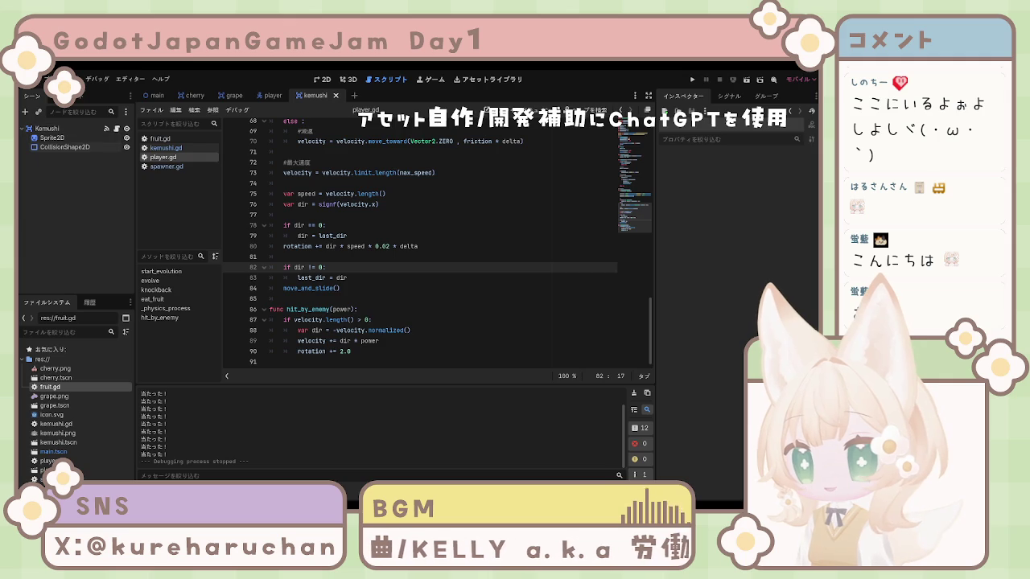
# Switch the editor to the main scene containing ScoreLabel and CutinLabel
pyautogui.click(157, 97)
# Add a Label named LevelLabel under the UI node and enter its text 0/10
pyautogui.click(67, 175)
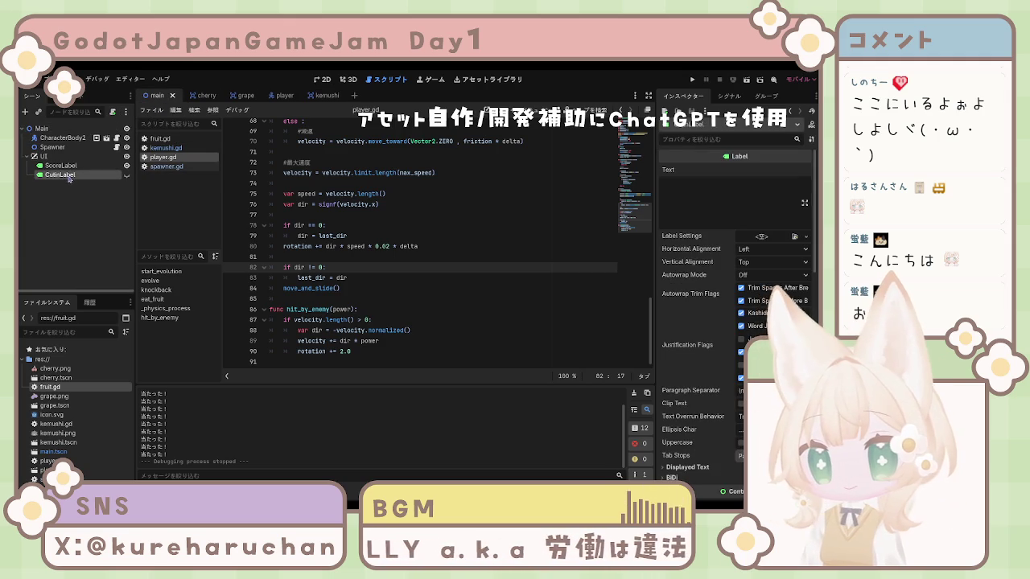
pyautogui.click(72, 204)
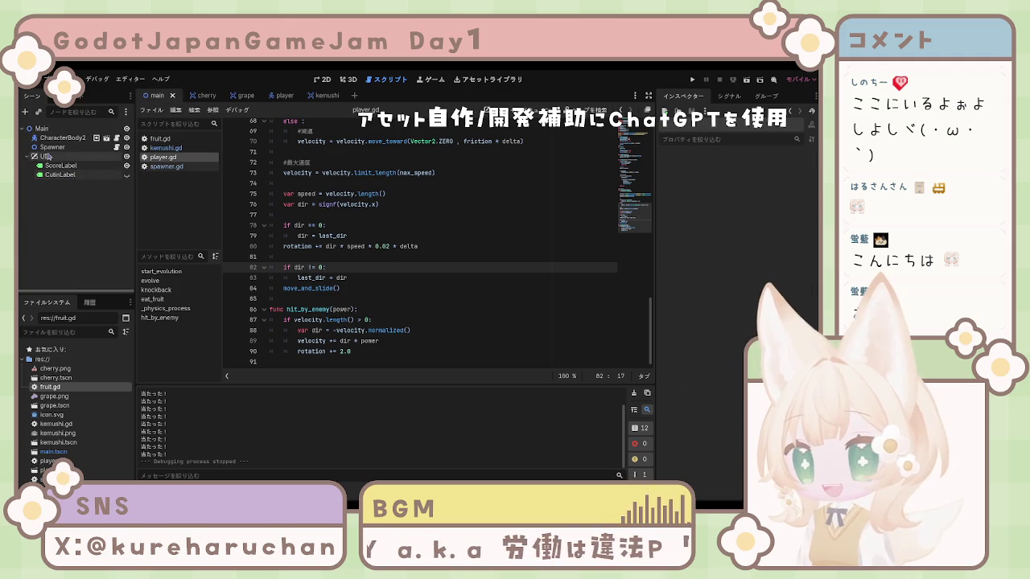
pyautogui.click(52, 157)
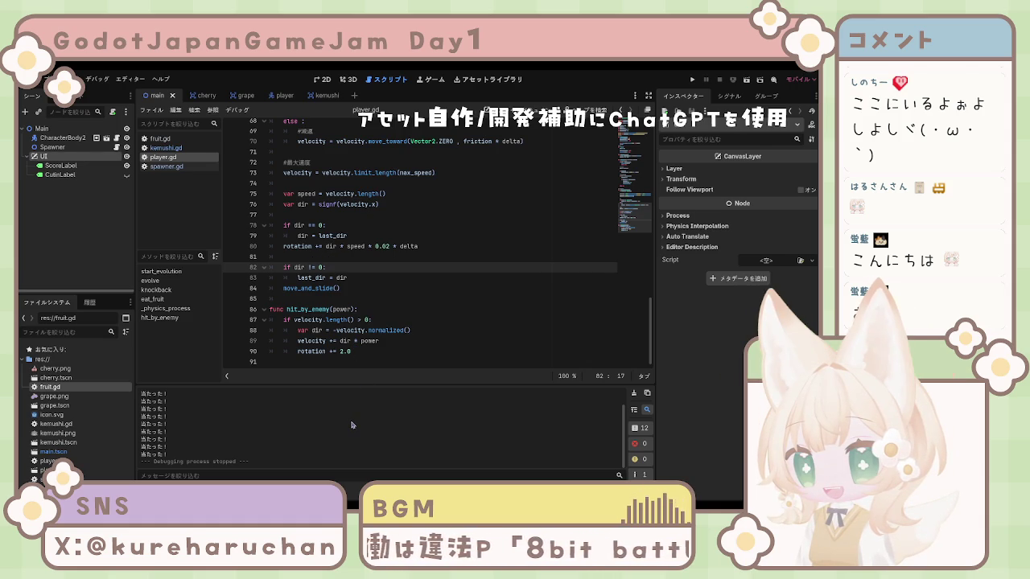
pyautogui.press('Return')
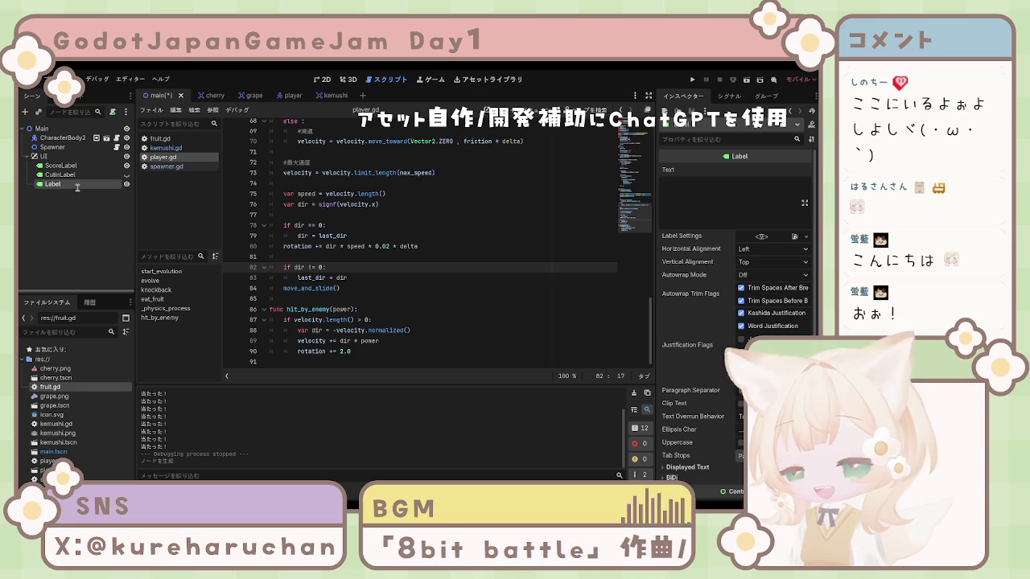
pyautogui.write('LevelLabel')
pyautogui.press('Return')
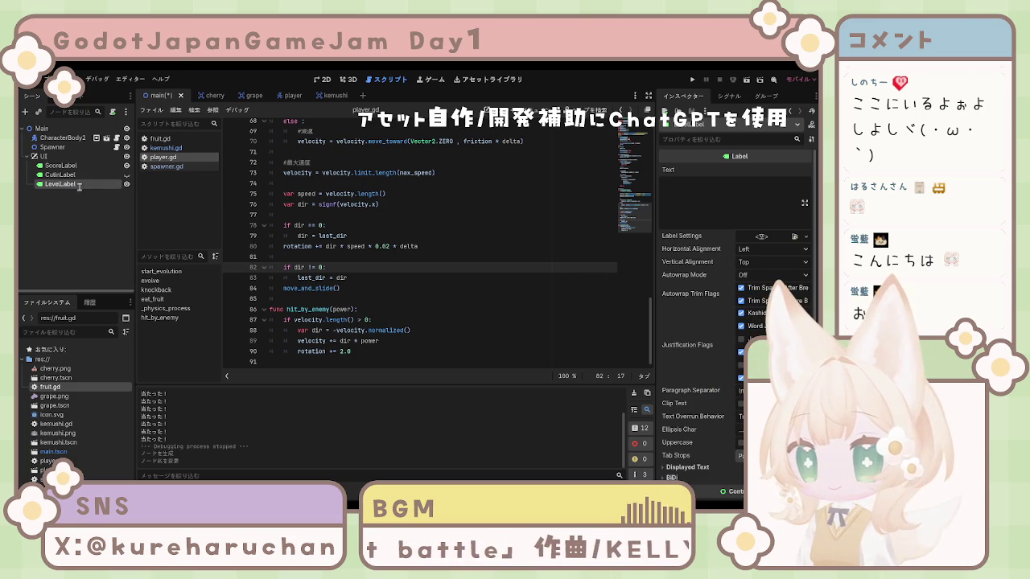
pyautogui.click(738, 198)
pyautogui.write('0')
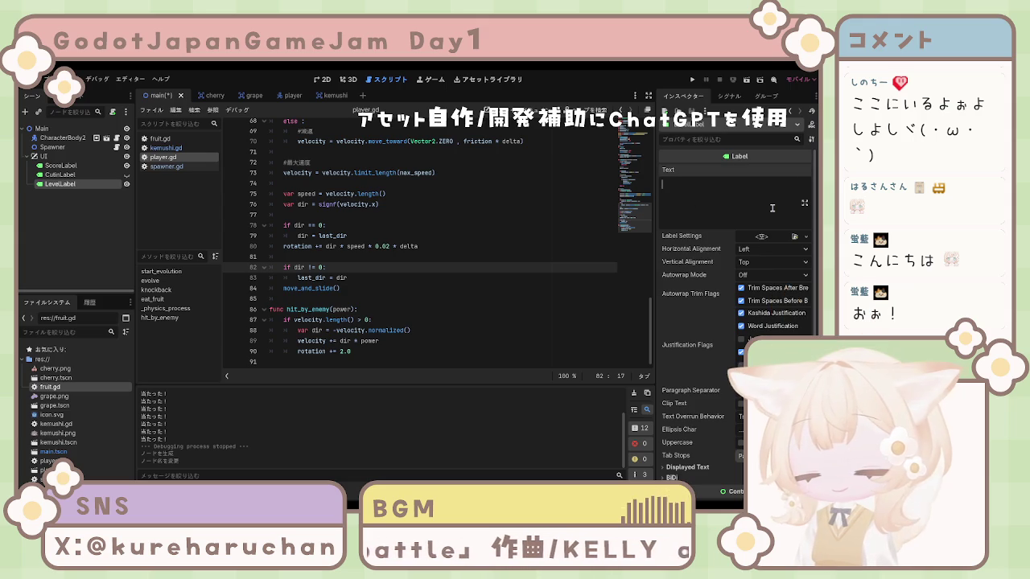
pyautogui.write('/10')
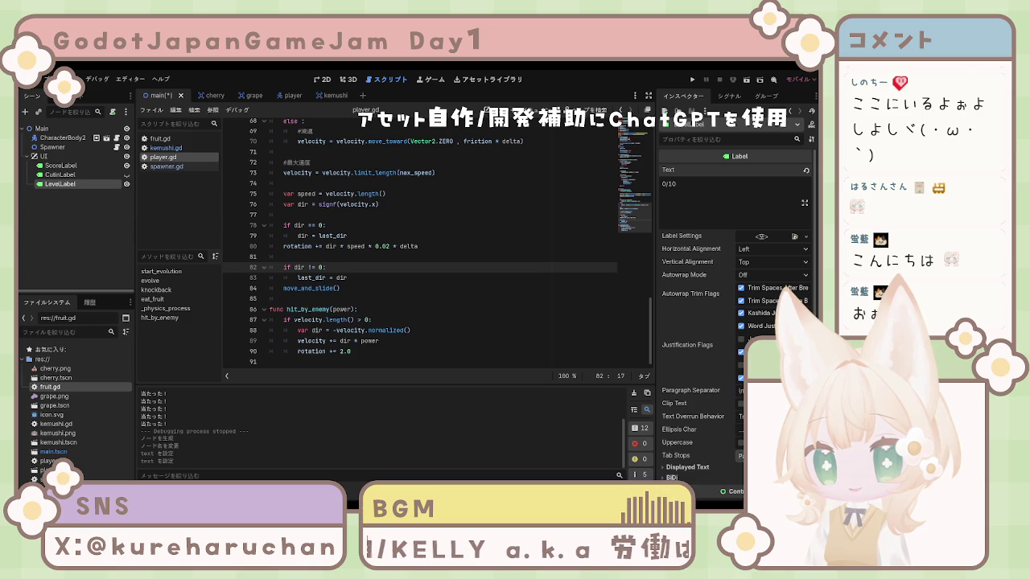
# Save the main scene and remove the rotation += 2.0 line from hit_by_enemy
pyautogui.hotkey('ctrl', 's')
pyautogui.click(360, 235)
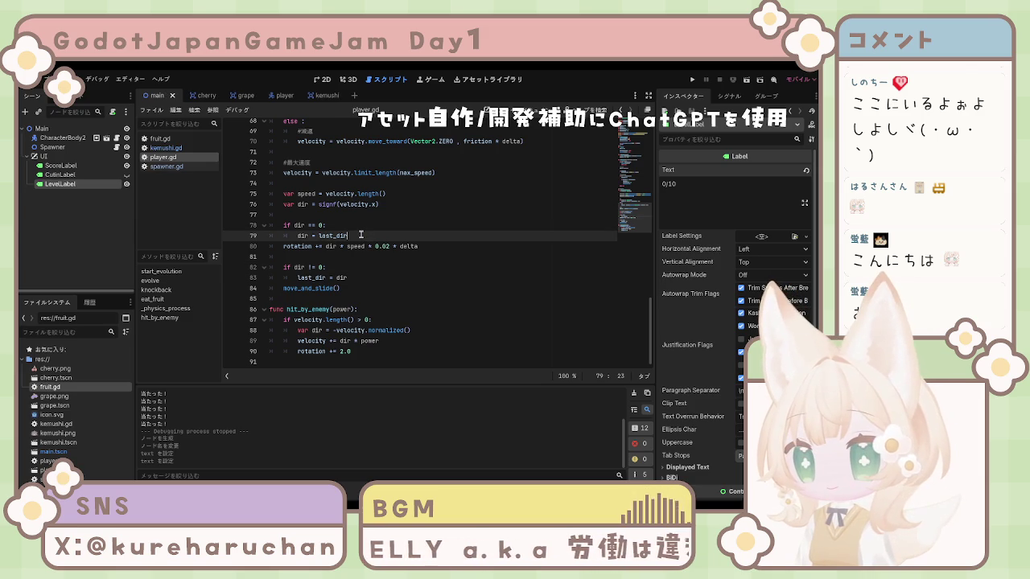
pyautogui.hotkey('ctrl', 'z')
pyautogui.hotkey('ctrl', 'z')
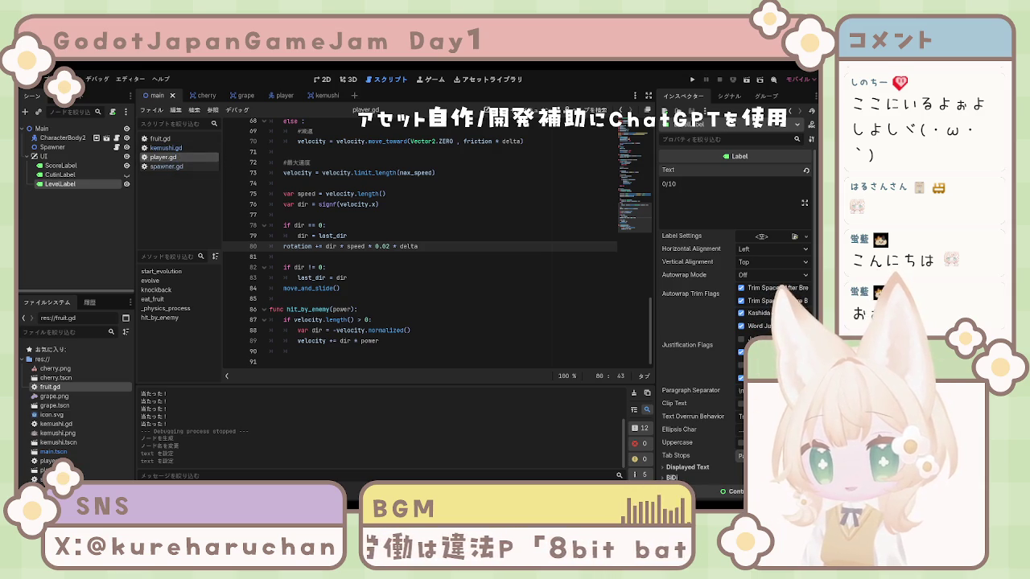
pyautogui.click(364, 277)
pyautogui.scroll(15, 364, 279)
pyautogui.scroll(3, 363, 279)
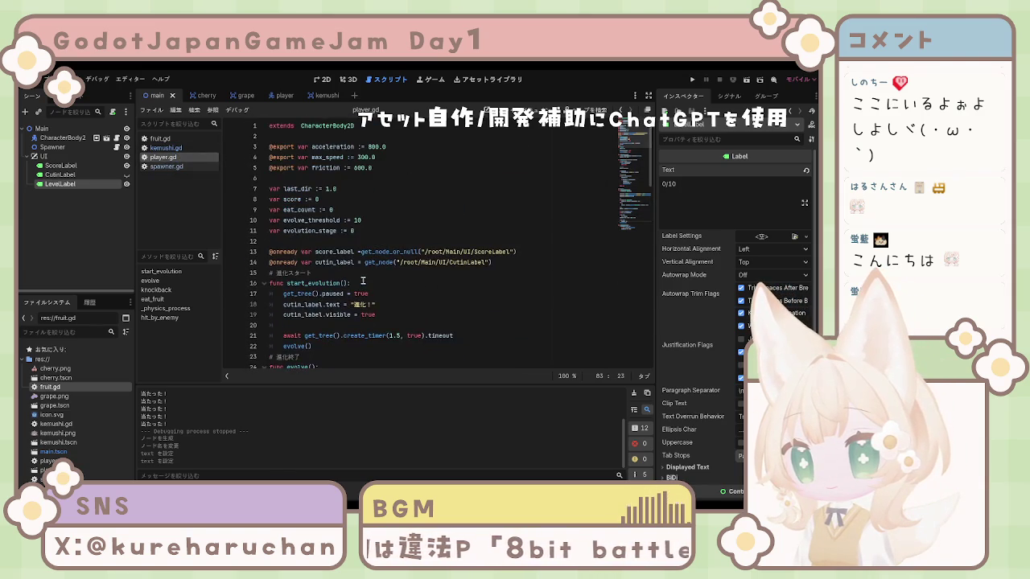
pyautogui.click(368, 240)
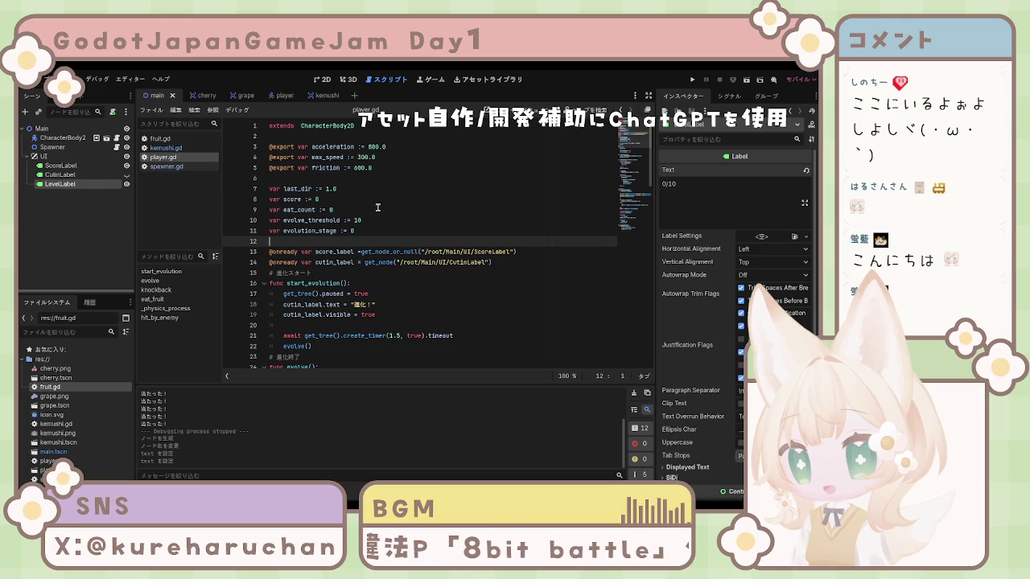
pyautogui.press('Down')
pyautogui.press('Down')
pyautogui.press('Right')
pyautogui.press('Right')
pyautogui.press('Right')
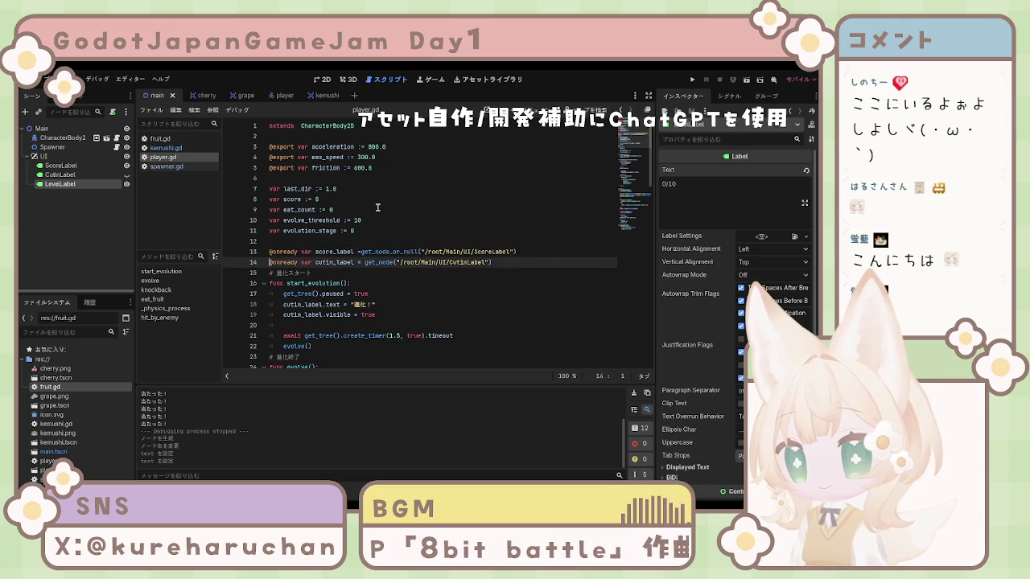
pyautogui.press('Right')
pyautogui.press('Right')
pyautogui.press('Right')
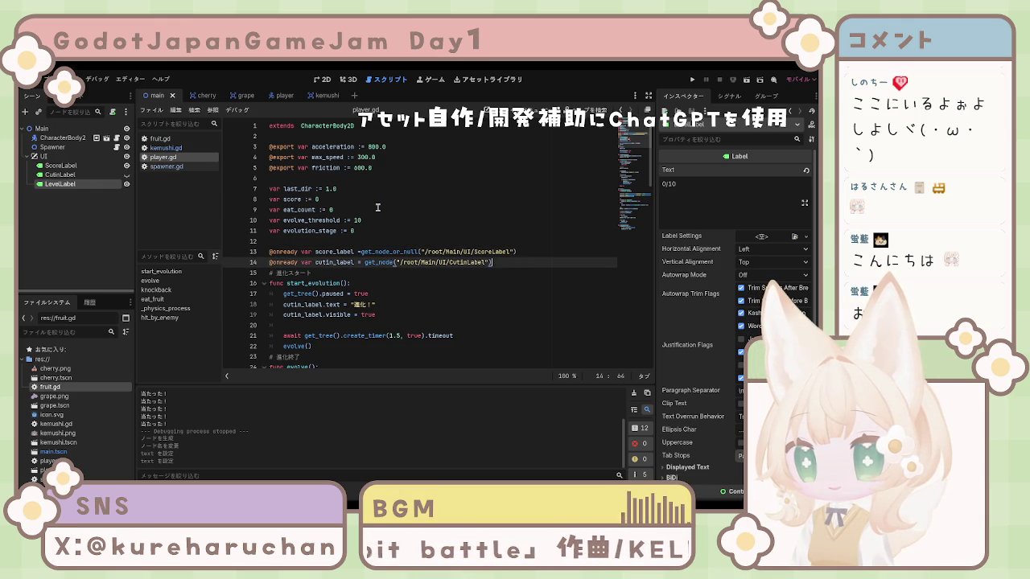
pyautogui.press('Return')
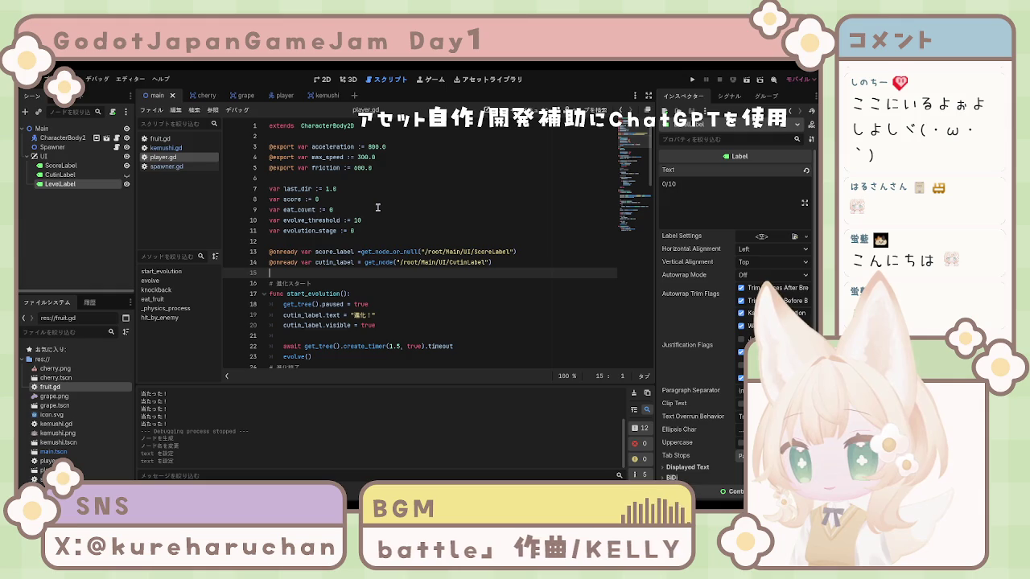
pyautogui.write('@onready var level_label = get_node("/root/Main/UI/LevelLabel")')
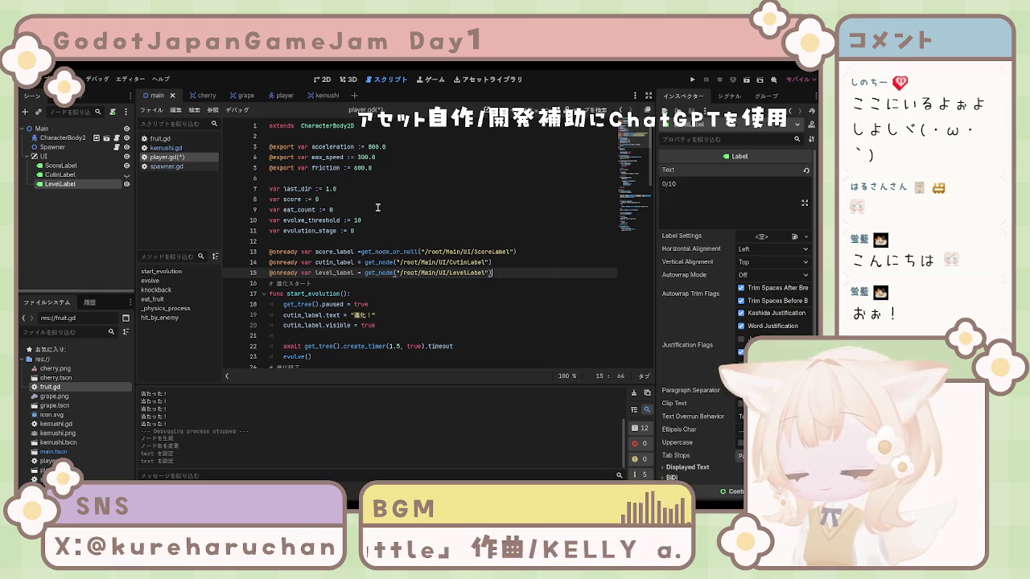
pyautogui.hotkey('ctrl', 's')
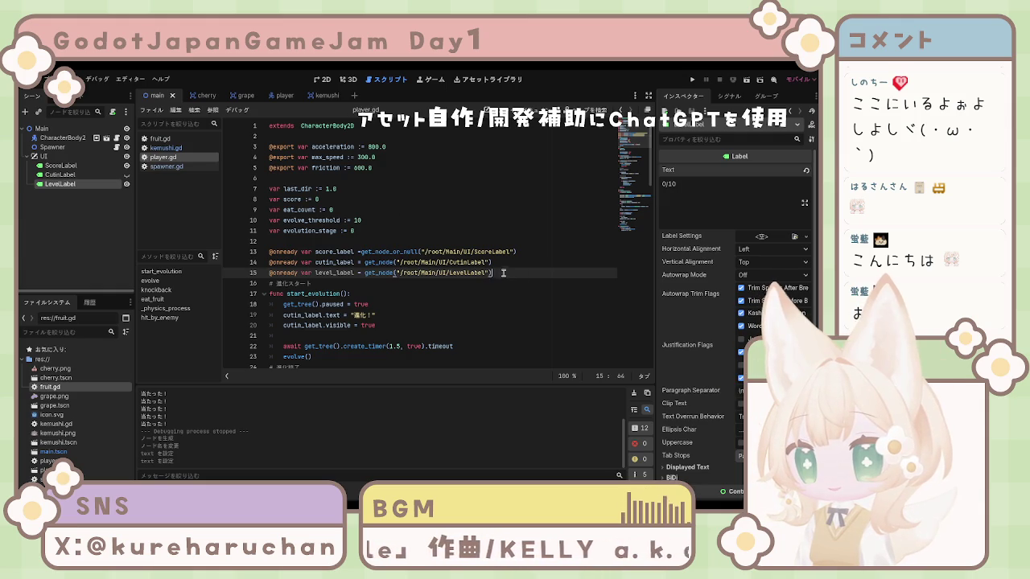
pyautogui.scroll(-1, 504, 273)
pyautogui.scroll(1, 505, 273)
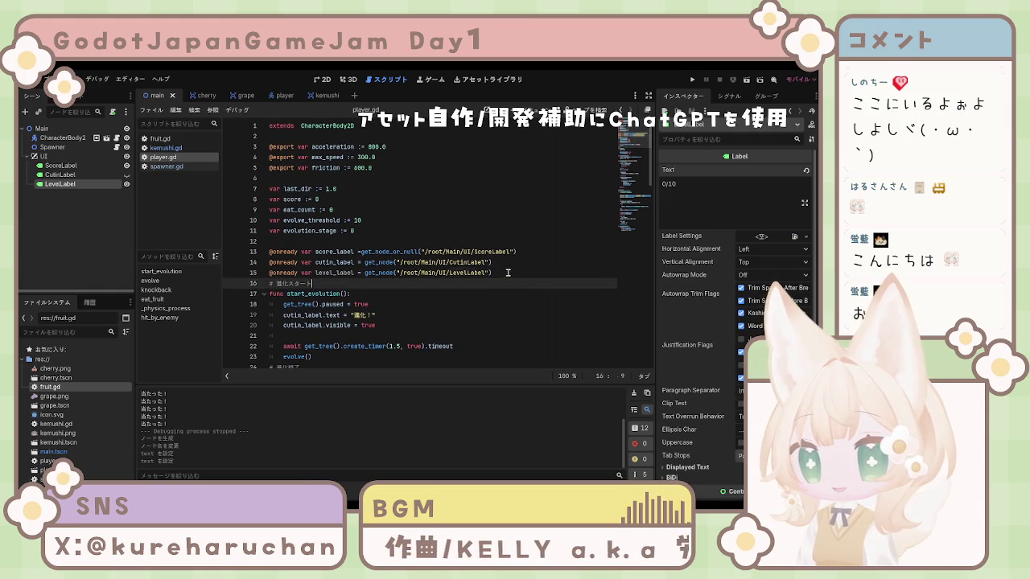
pyautogui.press('Return')
pyautogui.press('Up')
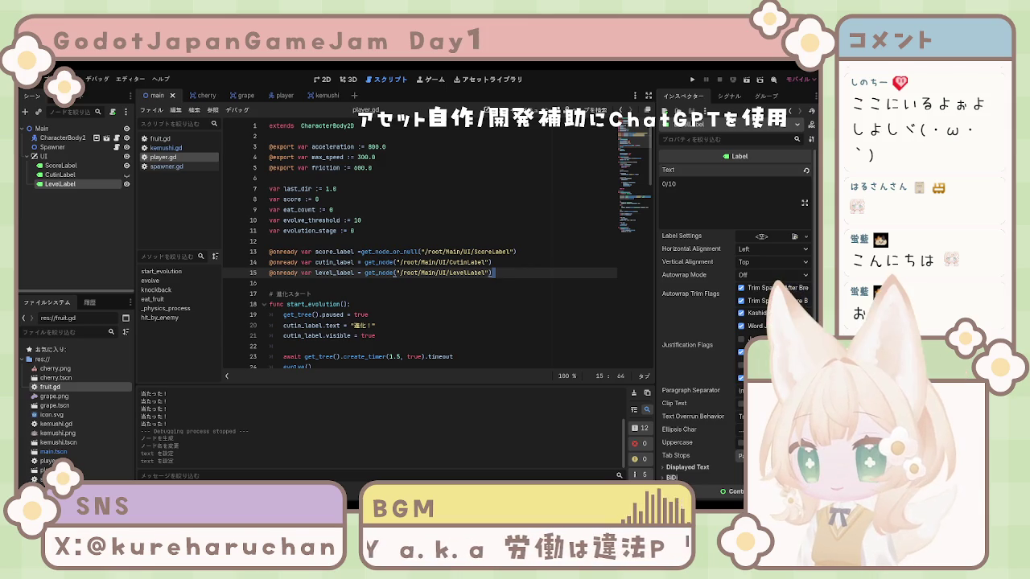
pyautogui.click(499, 280)
pyautogui.click(381, 233)
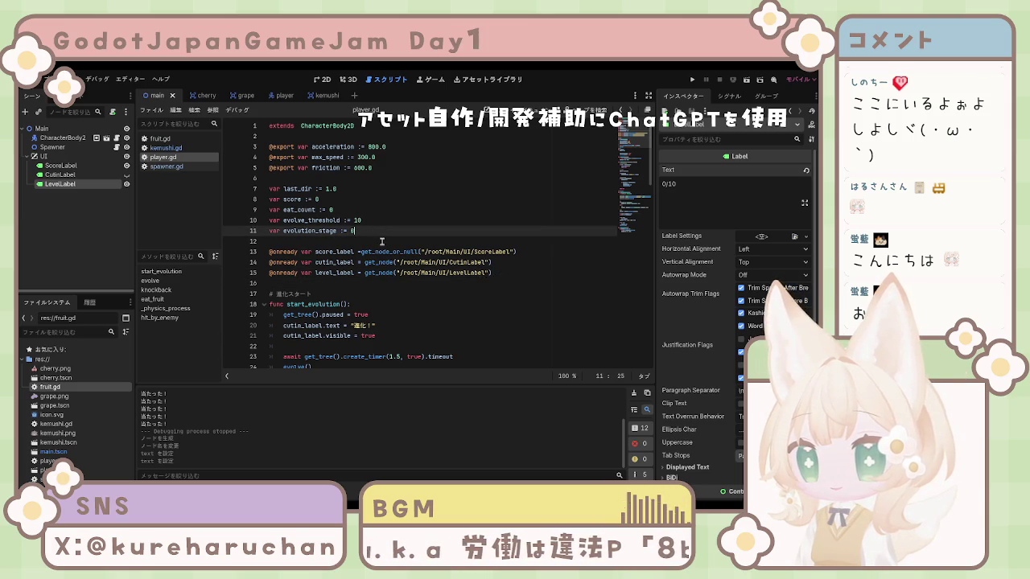
pyautogui.press('Return')
pyautogui.hotkey('ctrl', 'v')
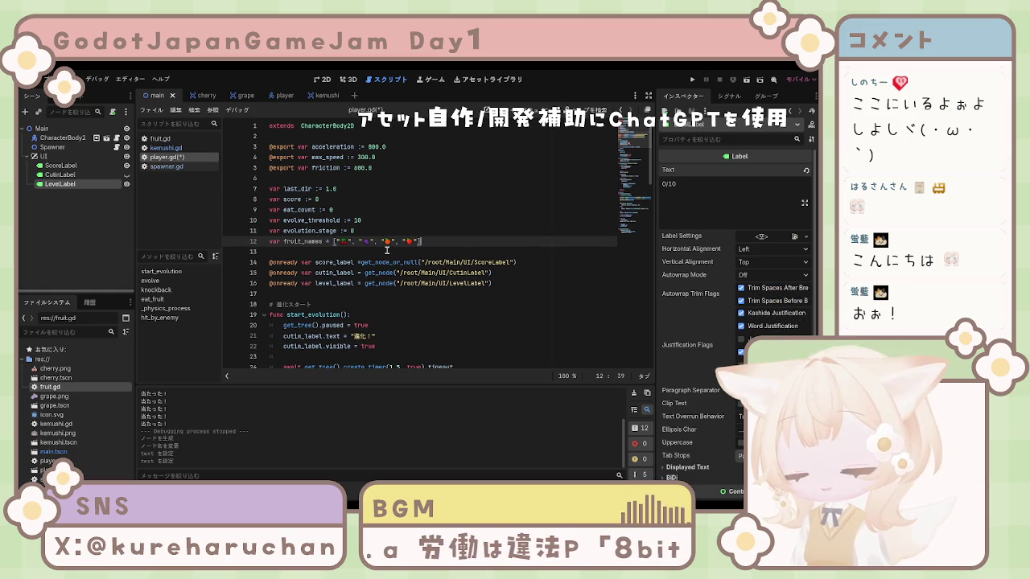
pyautogui.hotkey('ctrl', 's')
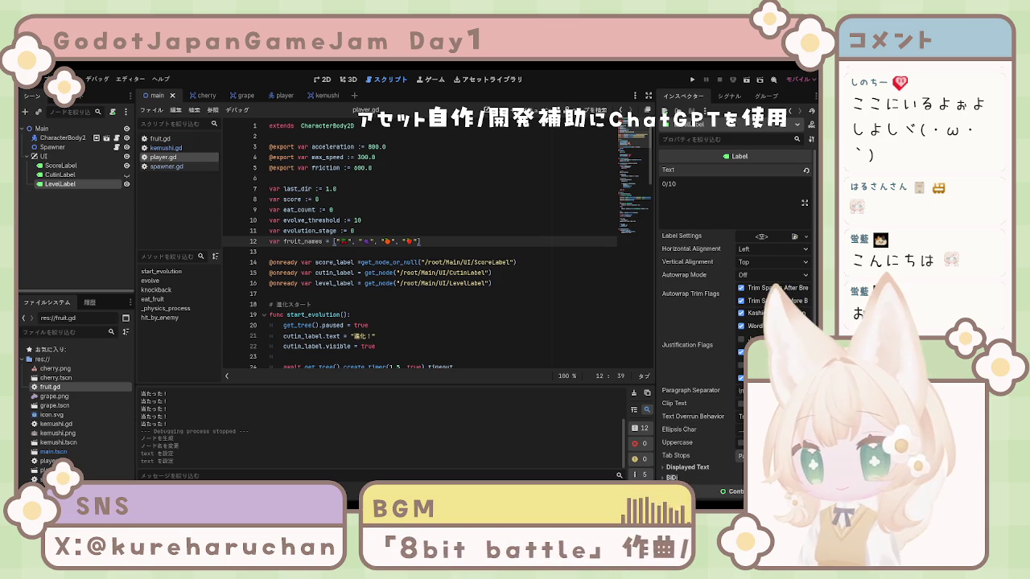
pyautogui.scroll(-5, 418, 241)
pyautogui.scroll(-2, 435, 241)
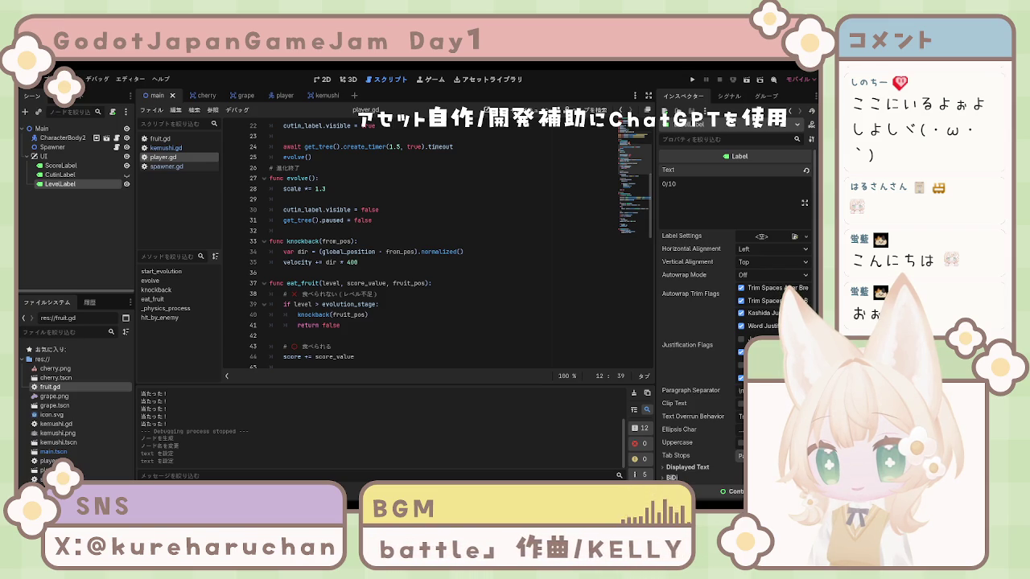
# Insert an update_level_ui function after line 17 that sets level_label to fruit name and eat_count/evolve_threshold
pyautogui.click(386, 209)
pyautogui.scroll(1, 391, 223)
pyautogui.scroll(5, 297, 260)
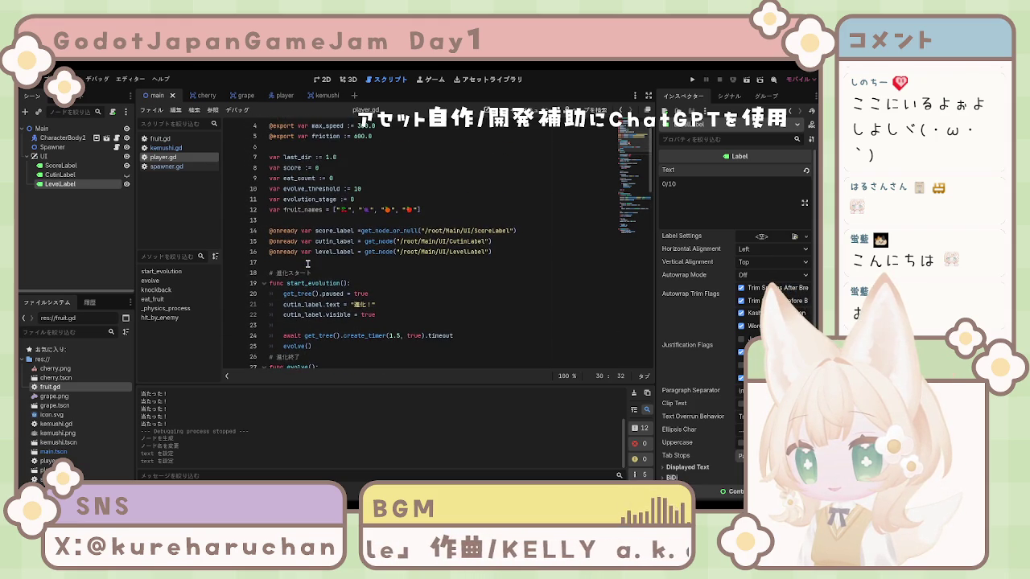
pyautogui.scroll(-5, 314, 272)
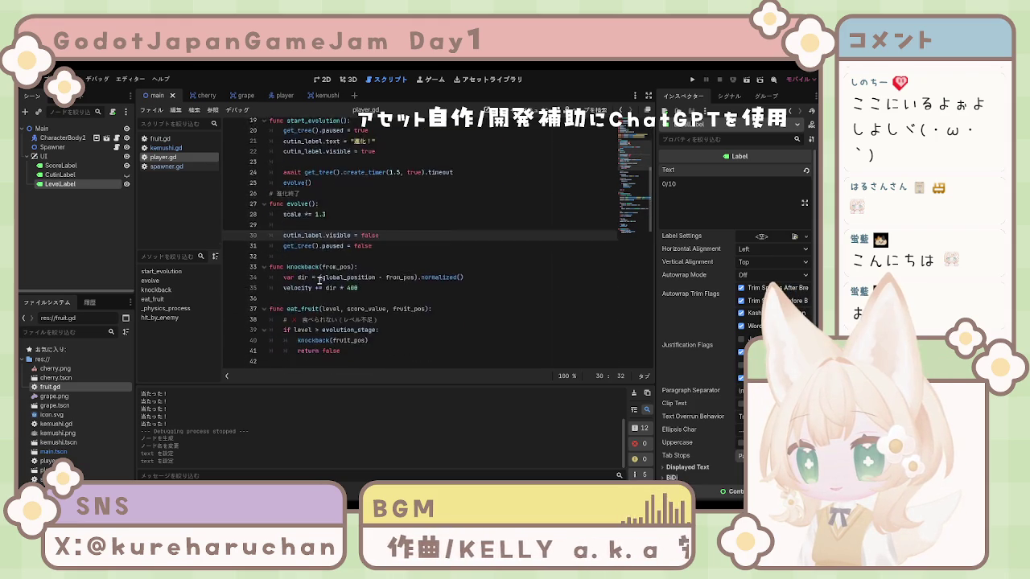
pyautogui.scroll(-6, 319, 279)
pyautogui.scroll(1, 319, 280)
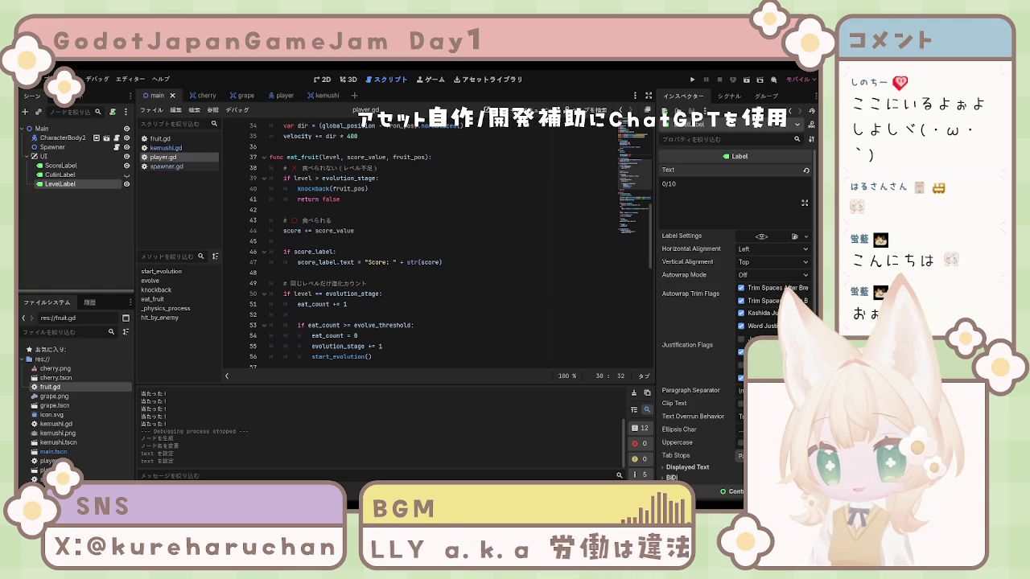
pyautogui.scroll(3, 435, 241)
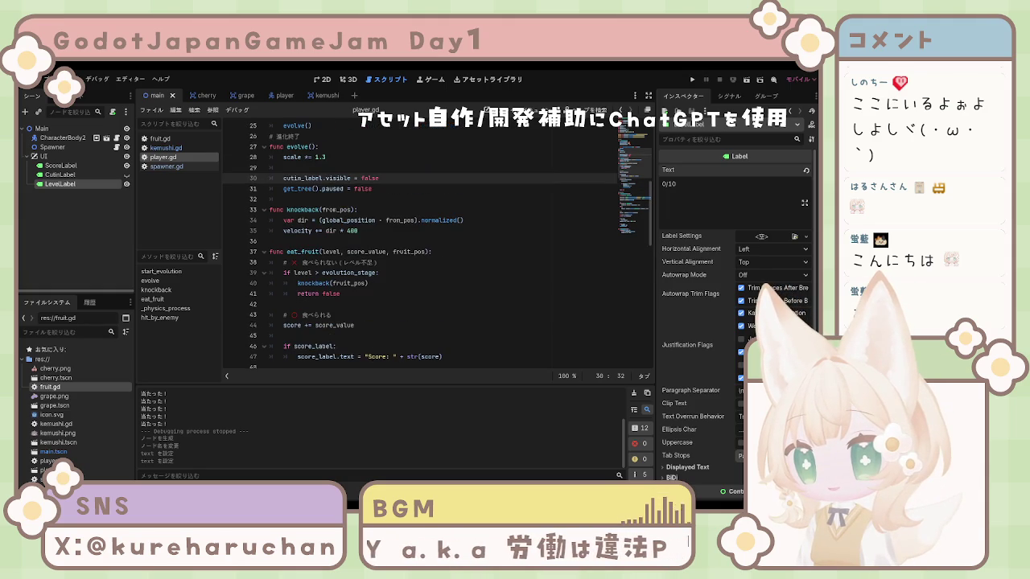
pyautogui.scroll(2, 434, 241)
pyautogui.scroll(4, 376, 242)
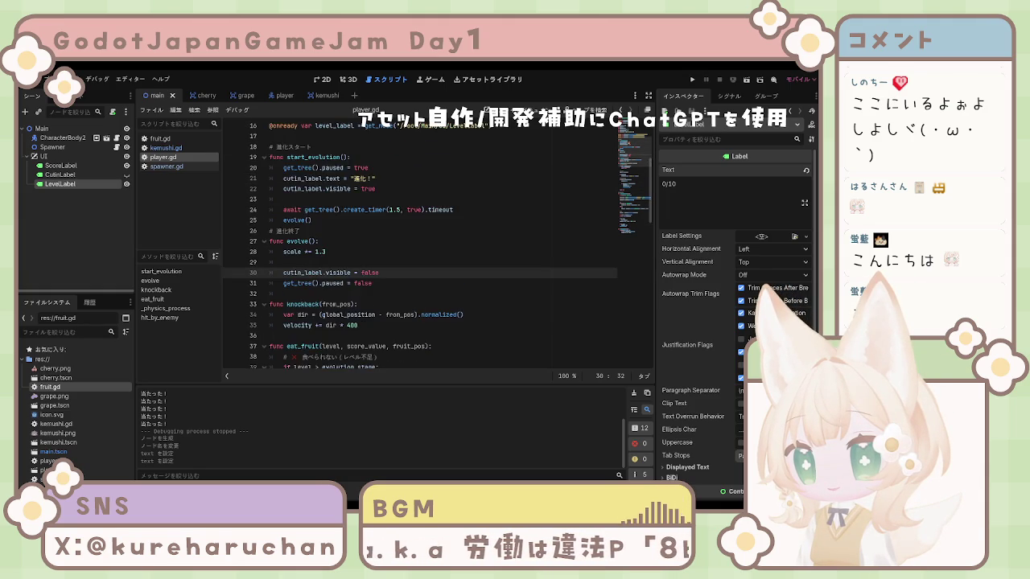
pyautogui.click(377, 231)
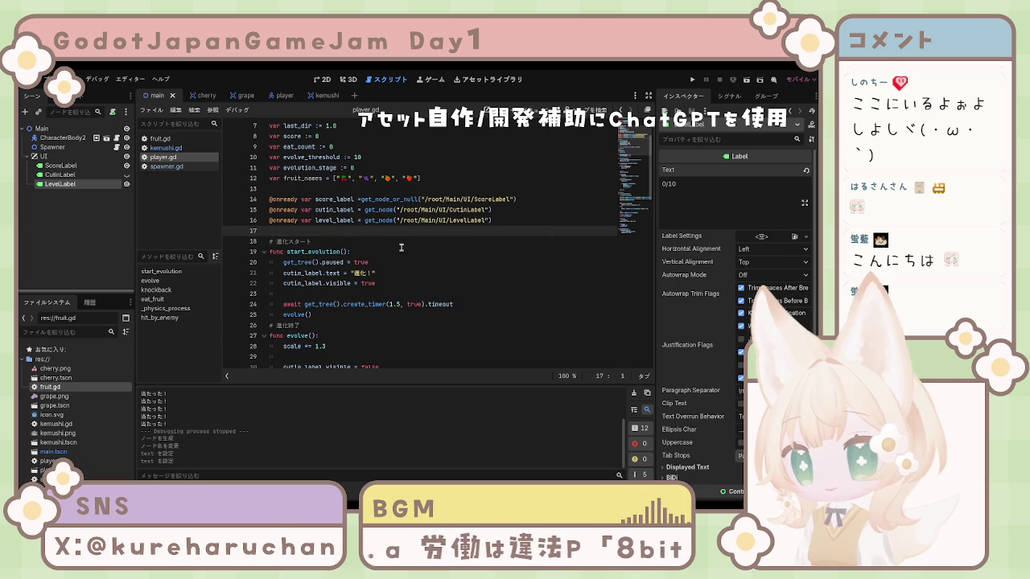
pyautogui.press('Return')
pyautogui.press('Return')
pyautogui.click(401, 245)
pyautogui.hotkey('ctrl', 'v')
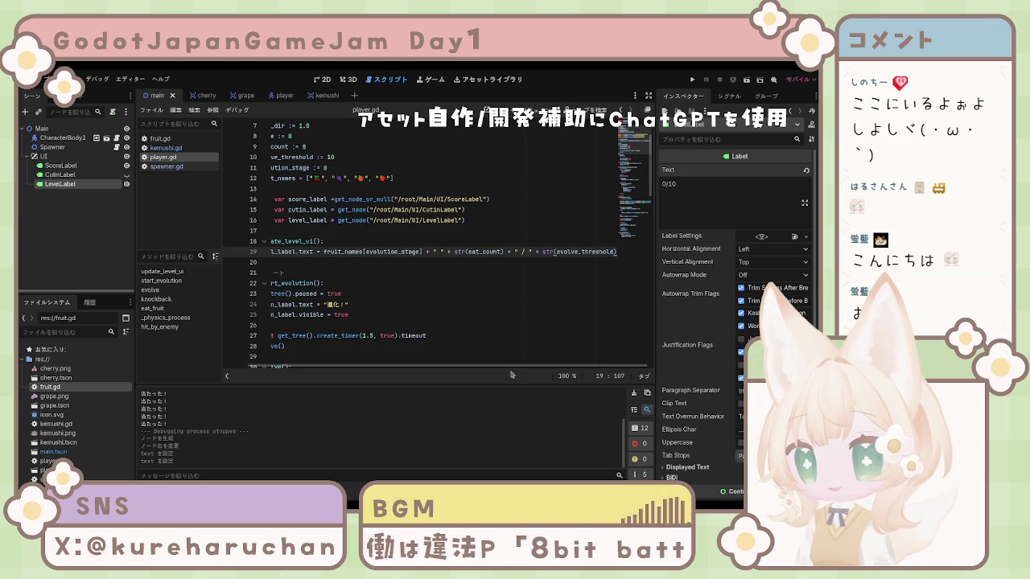
# Review the pasted function and place the cursor on the blank line above update_level_ui
pyautogui.hscroll(-2, 511, 369)
pyautogui.click(383, 295)
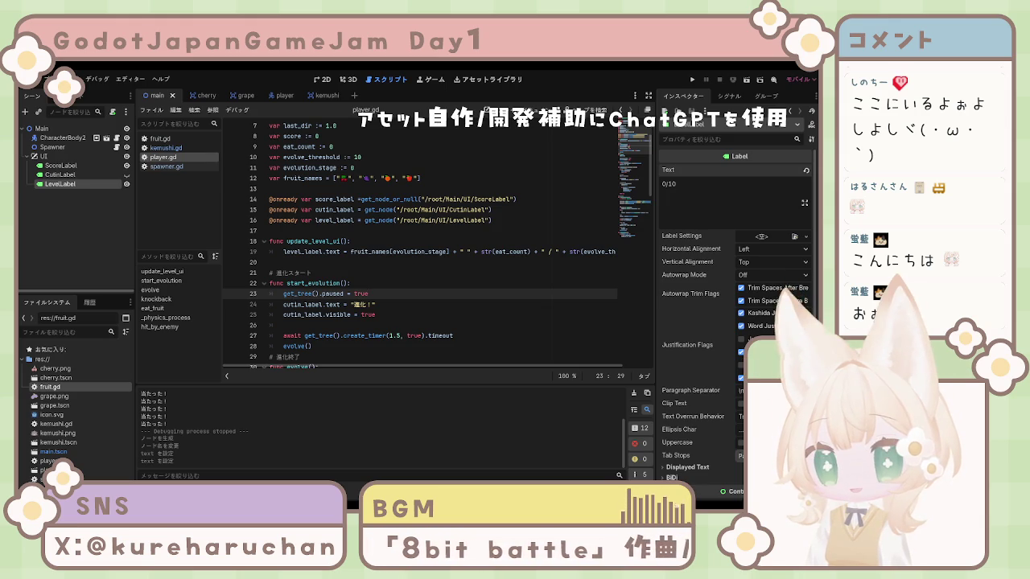
pyautogui.scroll(-15, 443, 242)
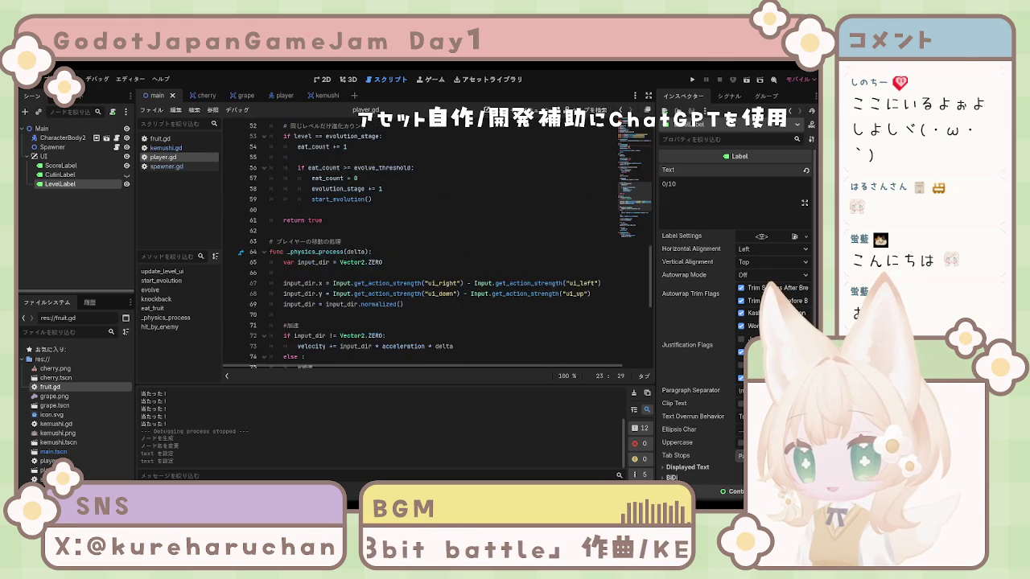
pyautogui.scroll(-8, 439, 241)
pyautogui.scroll(17, 442, 241)
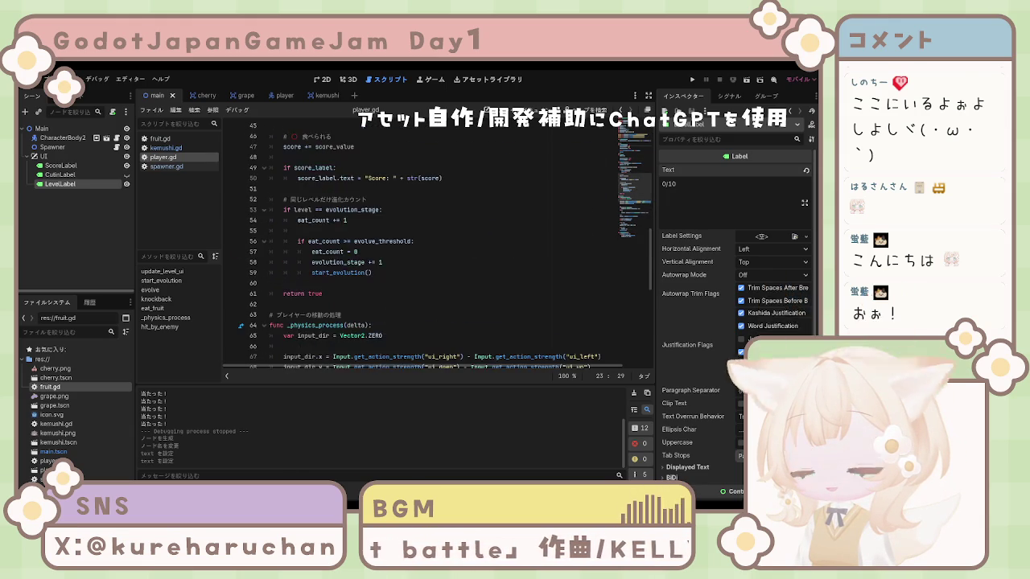
pyautogui.scroll(7, 438, 242)
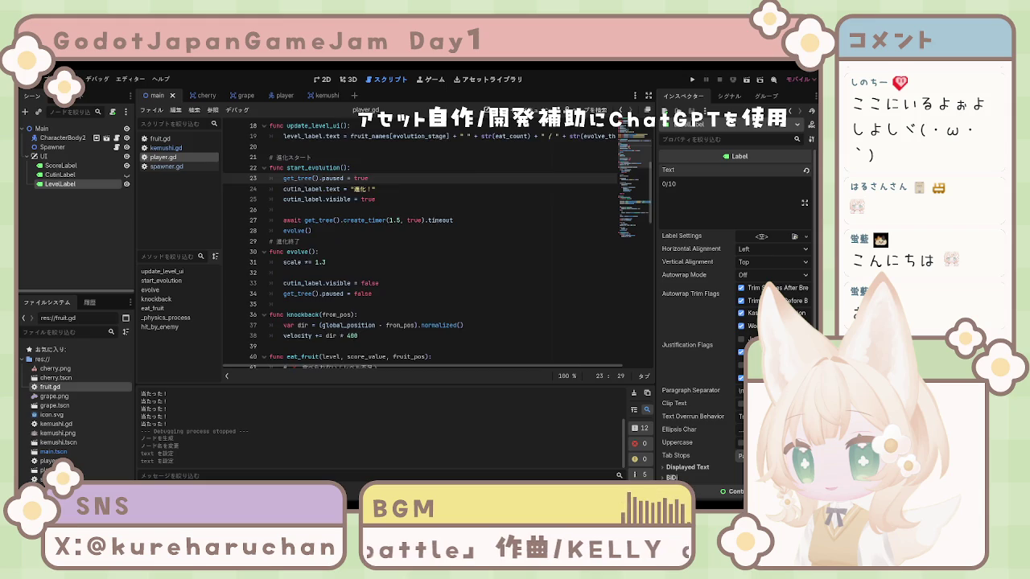
pyautogui.click(363, 273)
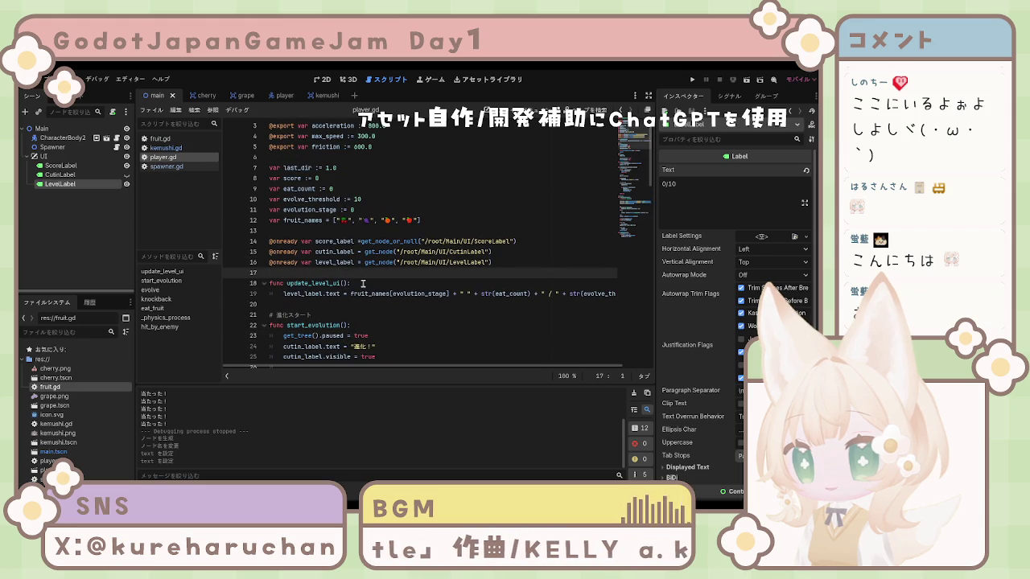
# Insert a _ready function that calls update_level_ui
pyautogui.write('func _ready(): \tupdate_level_ui()')
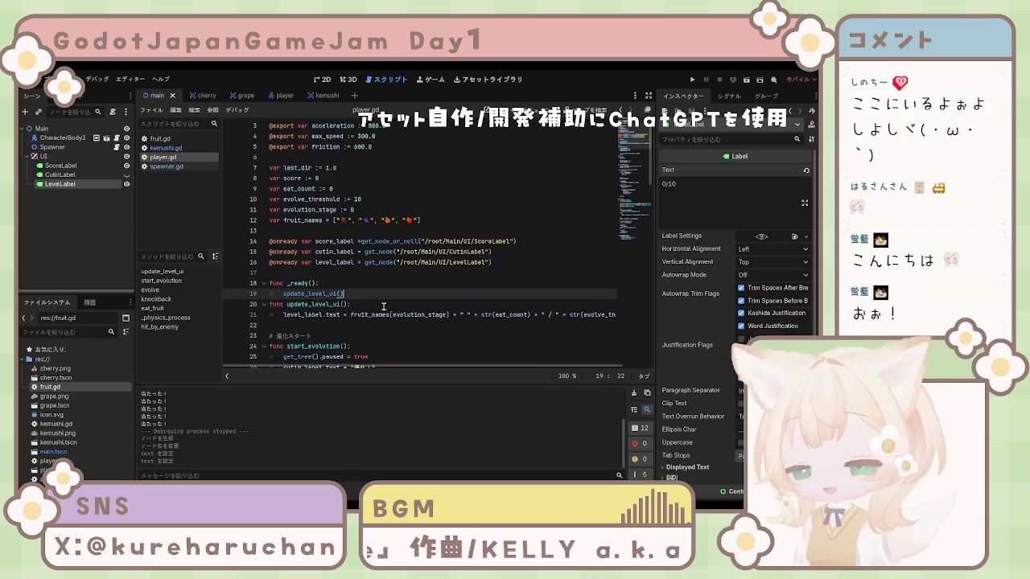
pyautogui.press('Return')
pyautogui.click(351, 294)
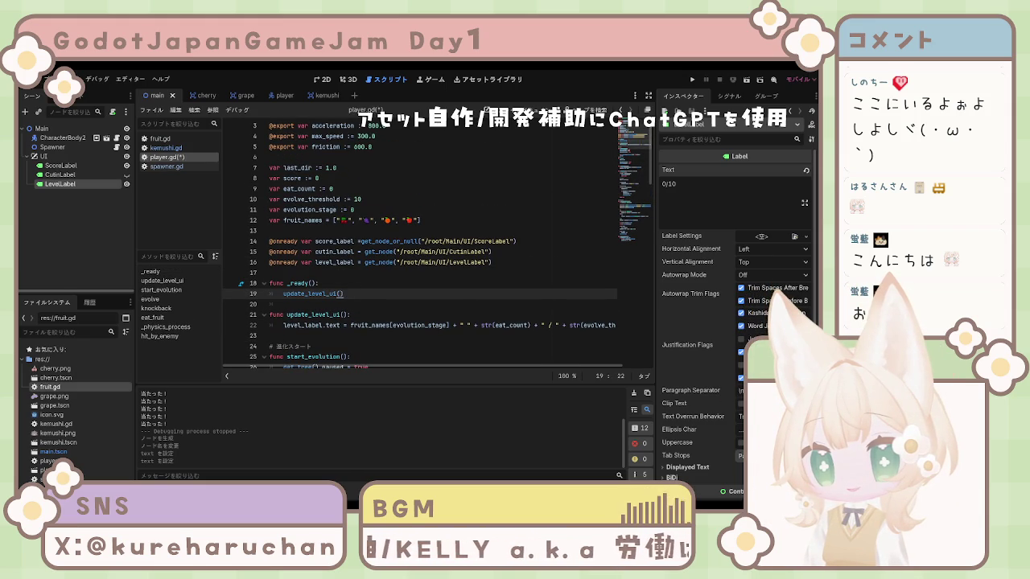
# Call update_level_ui() right after eat_count += 1 and save player.gd
pyautogui.scroll(-6, 418, 241)
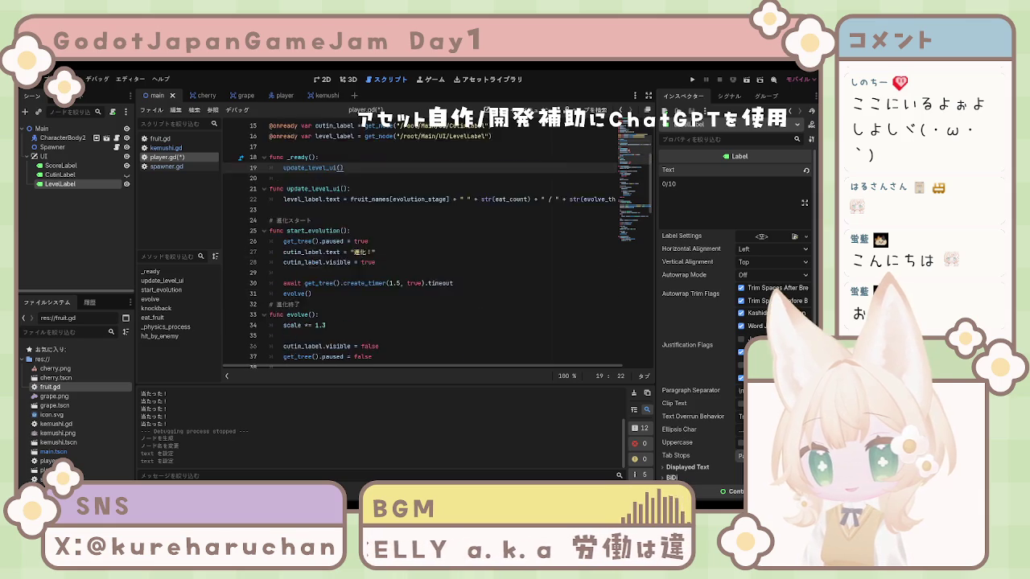
pyautogui.scroll(-4, 451, 241)
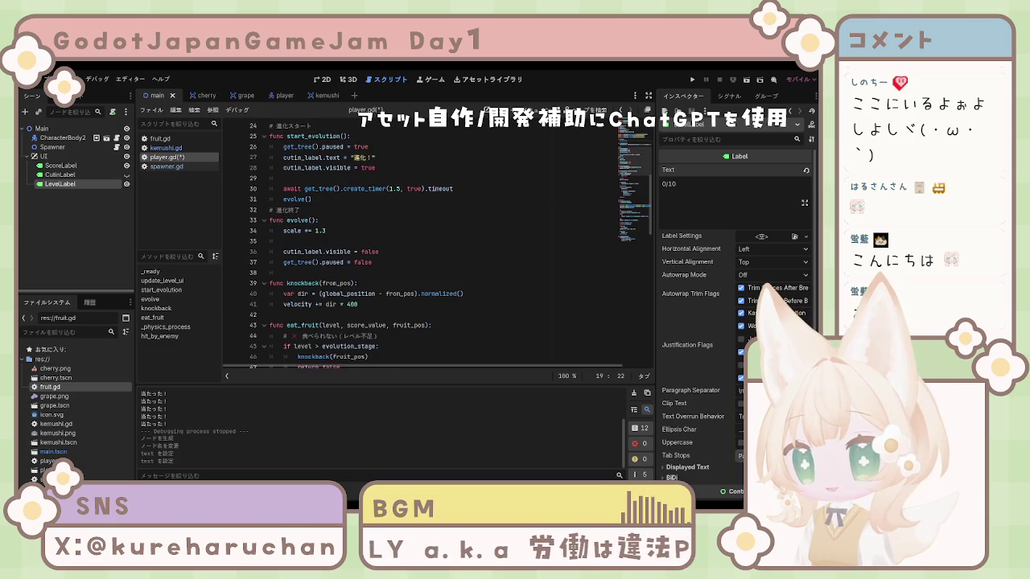
pyautogui.scroll(-3, 451, 242)
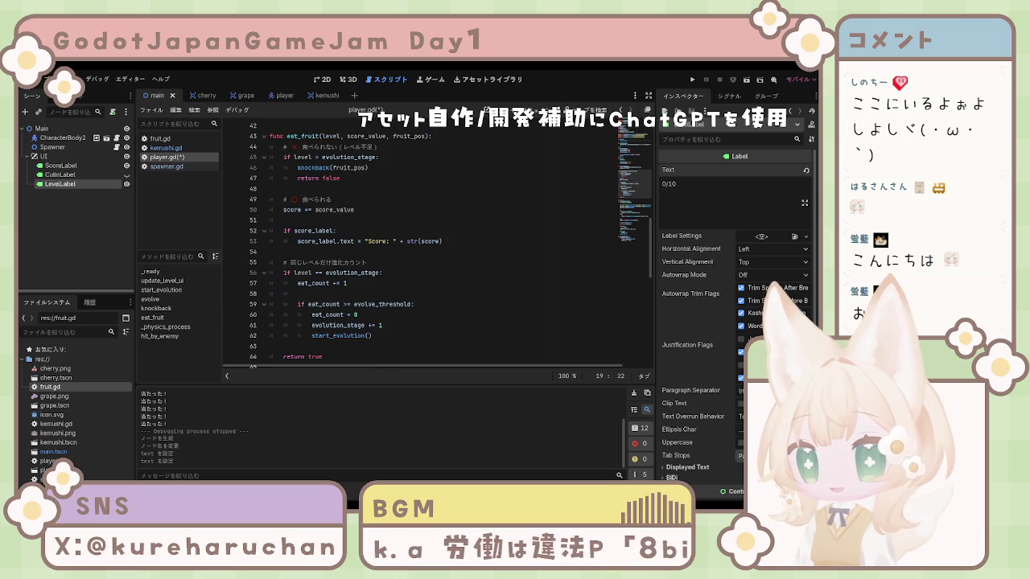
pyautogui.click(407, 284)
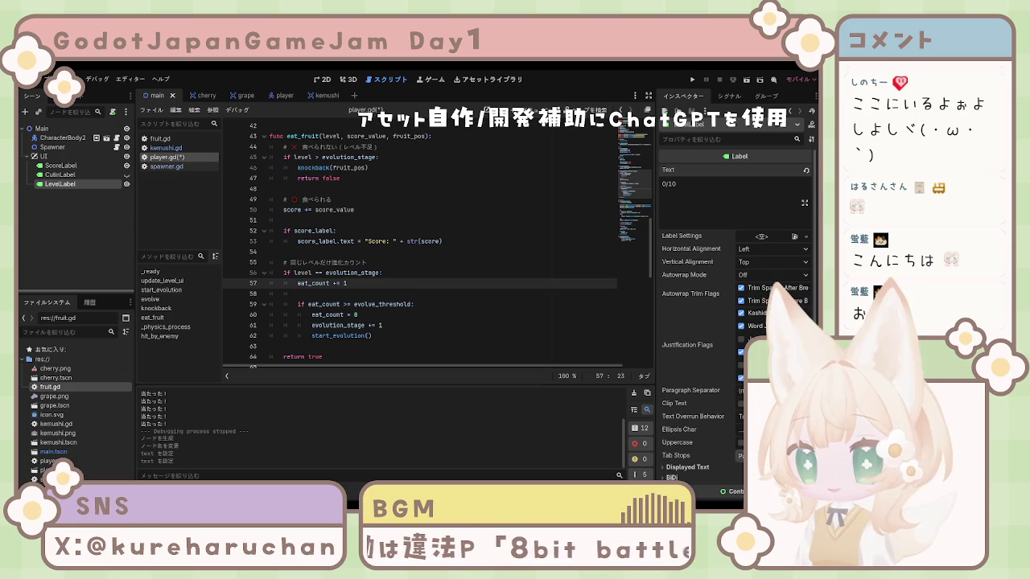
pyautogui.press('Return')
pyautogui.write('update_level_ui()')
pyautogui.hotkey('ctrl', 's')
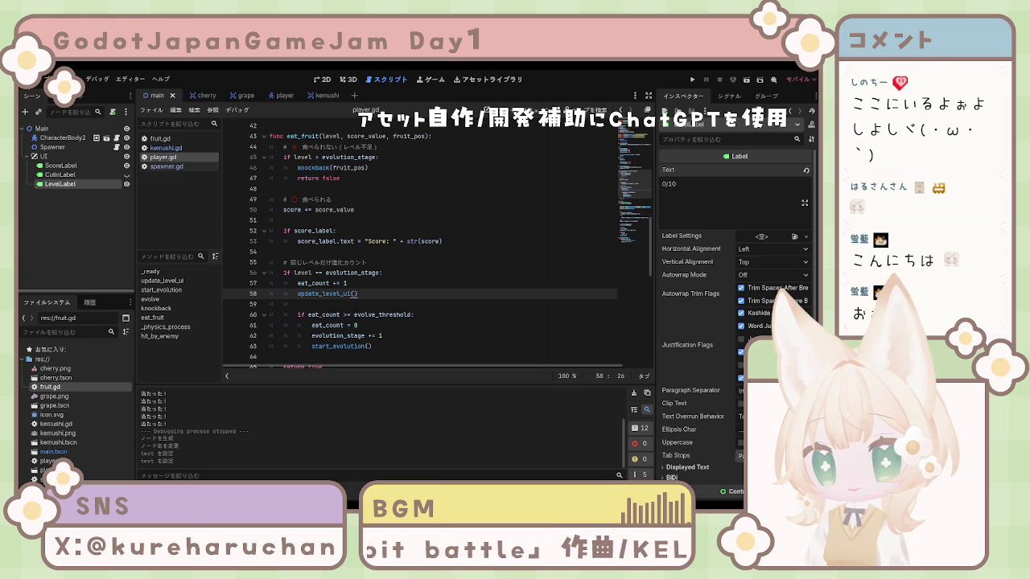
# Call update_level_ui() after evolution_stage += 1, then run the game
pyautogui.scroll(-2, 435, 242)
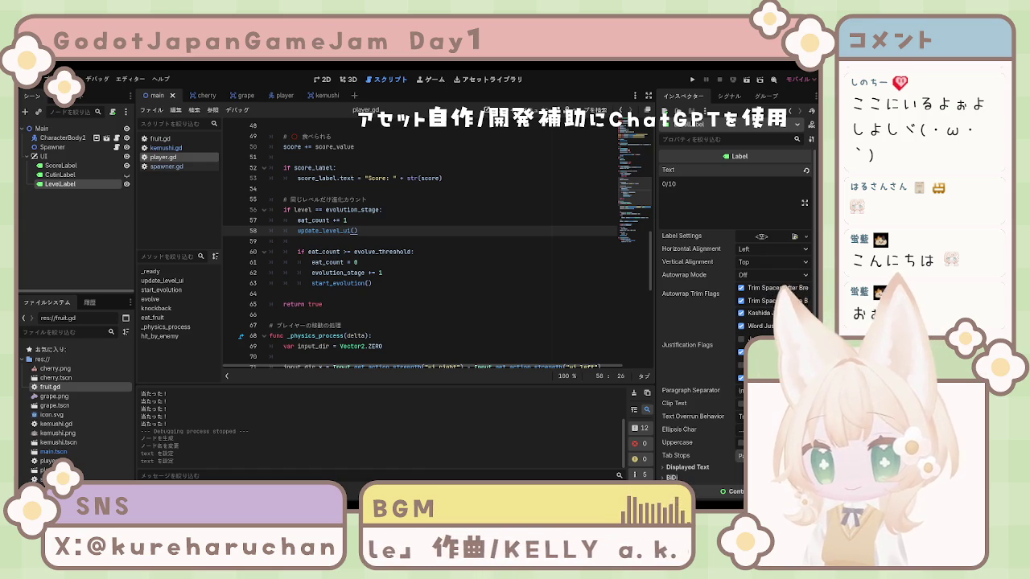
pyautogui.click(395, 273)
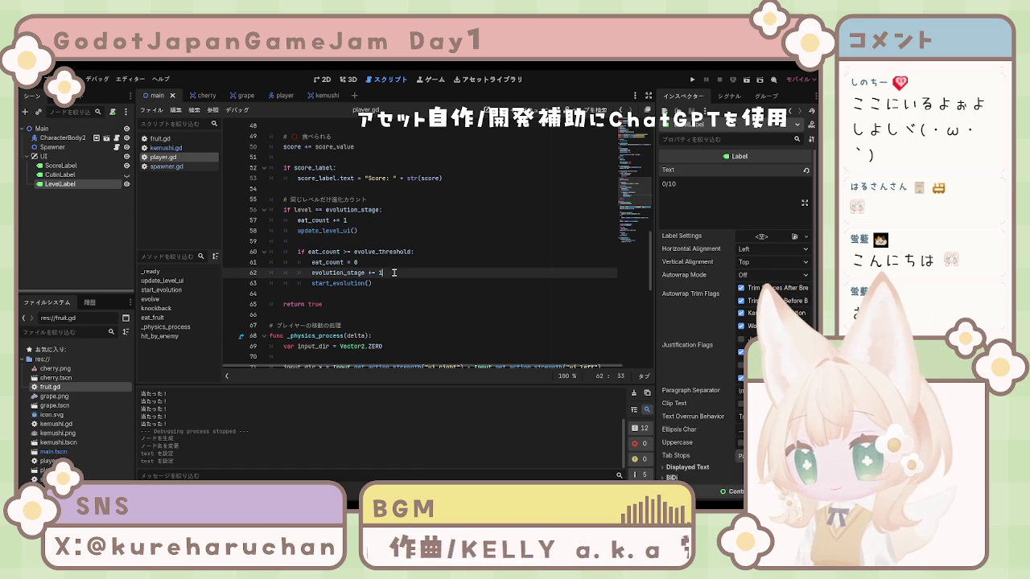
pyautogui.press('Return')
pyautogui.write('update_level_ui()')
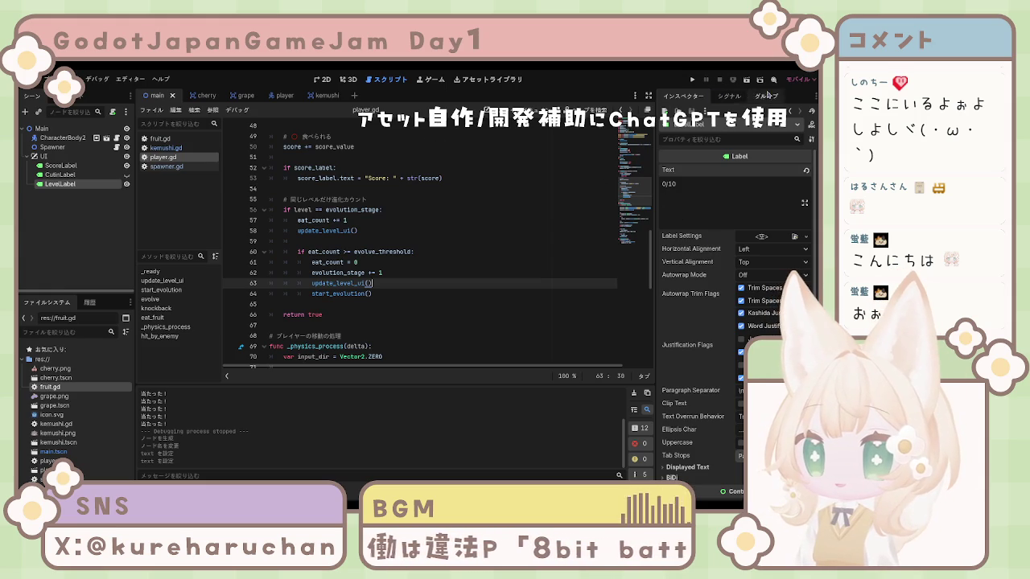
pyautogui.click(692, 80)
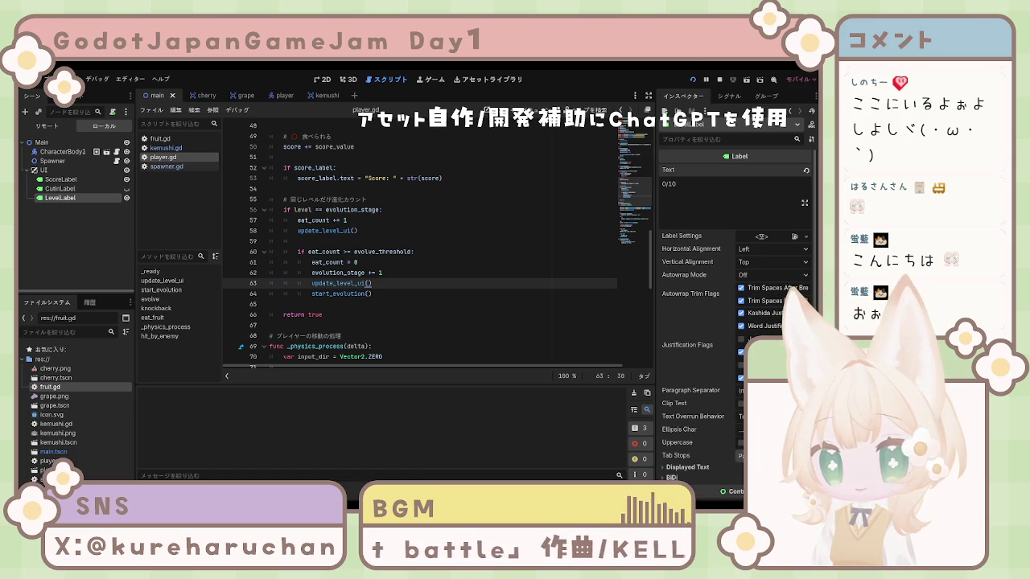
# Steer the caterpillar down and left to eat cherries until the score reaches 52, then stop
pyautogui.press('F5')
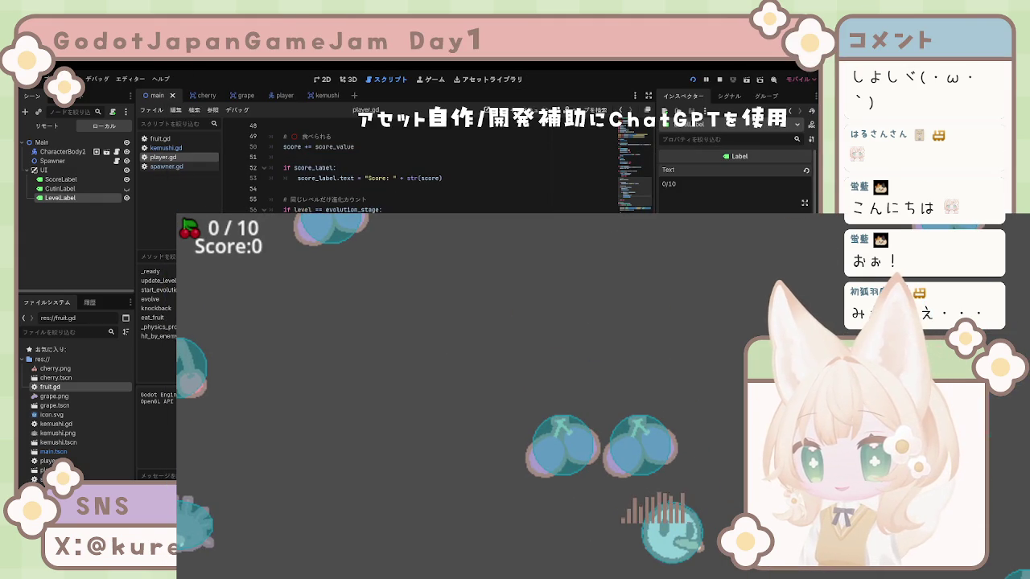
pyautogui.press('Down')
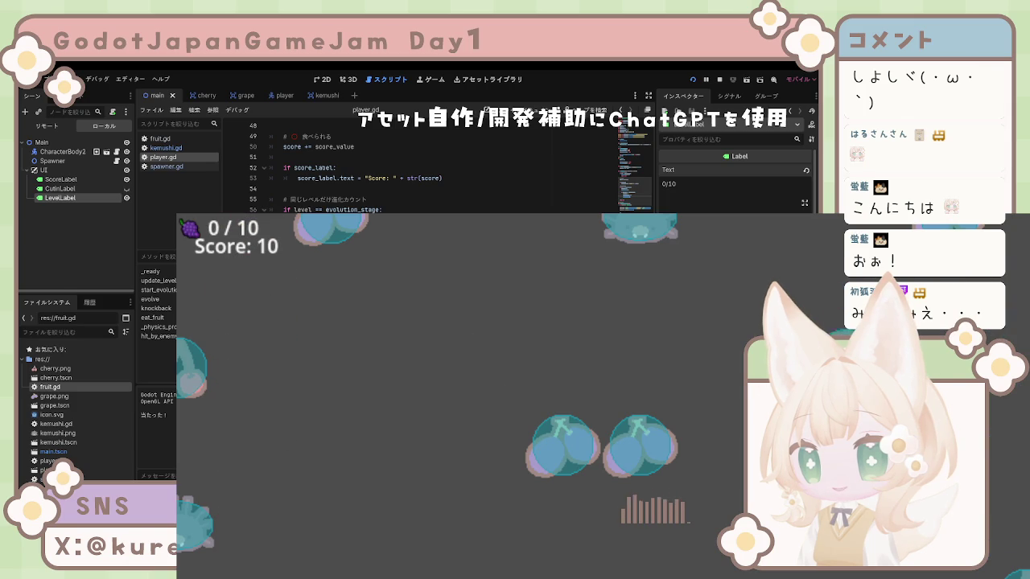
pyautogui.press('Left')
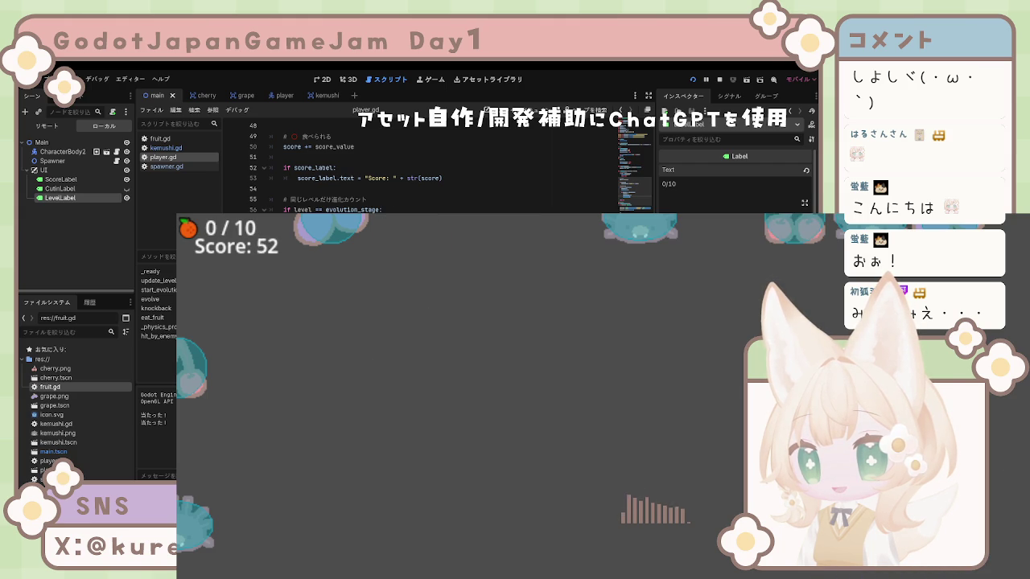
pyautogui.press('F8')
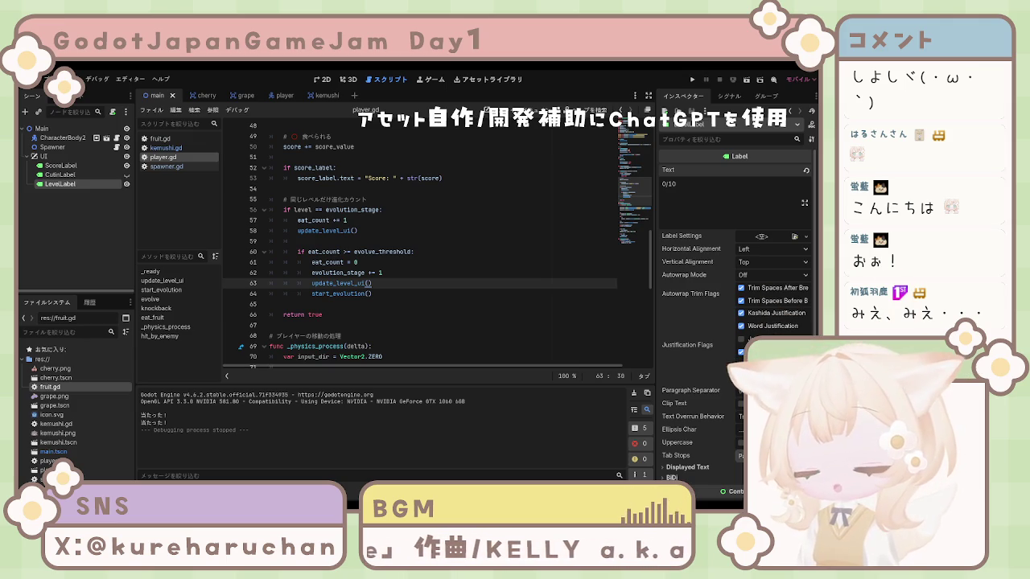
# Review player.gd movement lines 91–95 and the eat_count declaration on line 9, then run the game
pyautogui.scroll(-9, 401, 292)
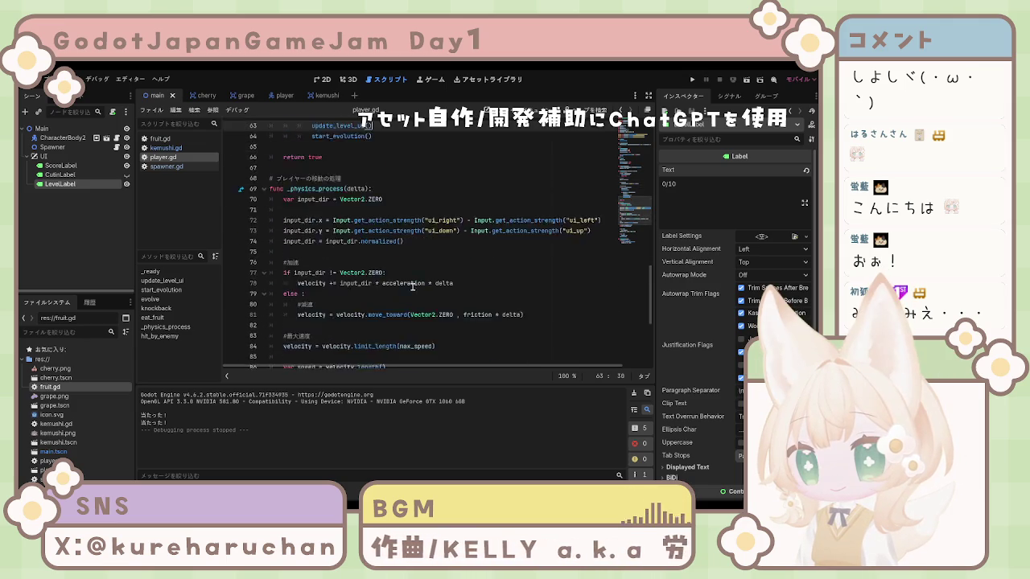
pyautogui.scroll(20, 414, 293)
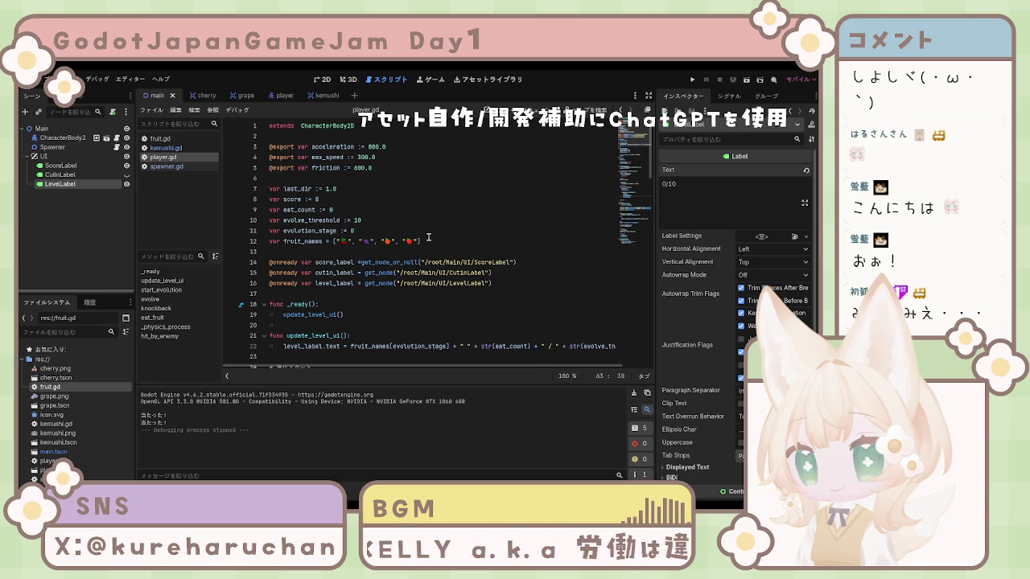
pyautogui.scroll(-20, 428, 238)
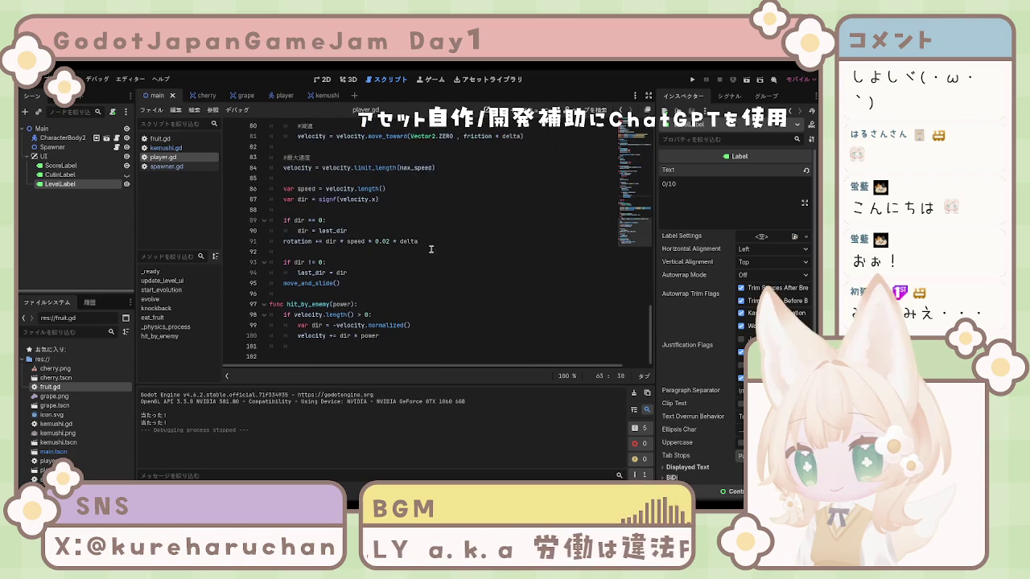
pyautogui.click(408, 250)
pyautogui.click(393, 241)
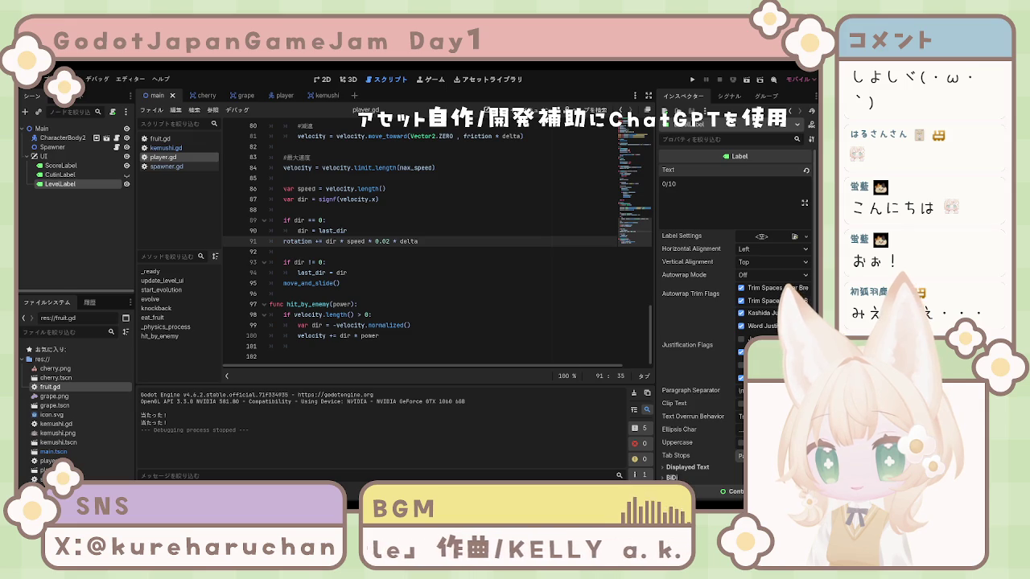
pyautogui.click(419, 272)
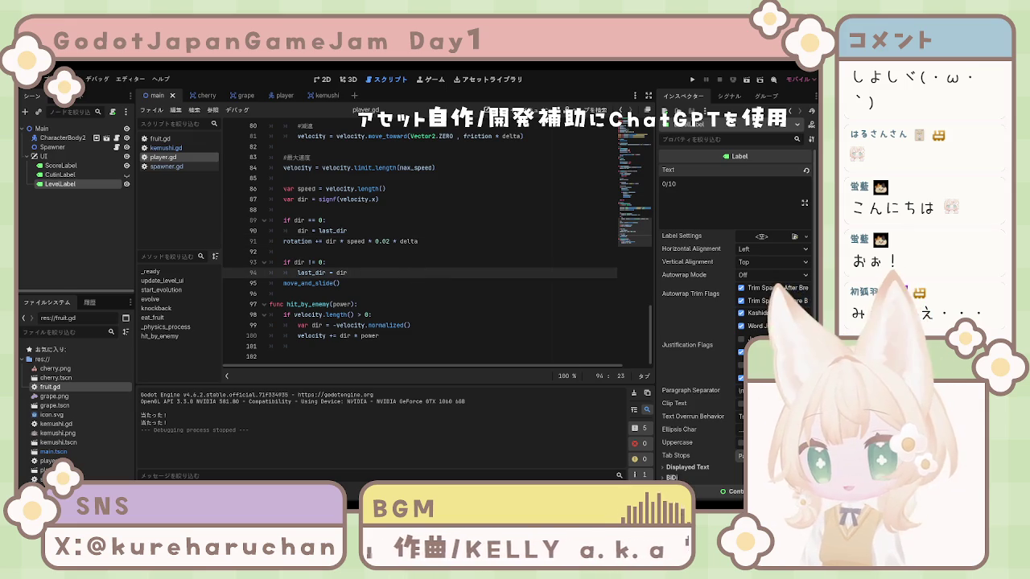
pyautogui.click(348, 283)
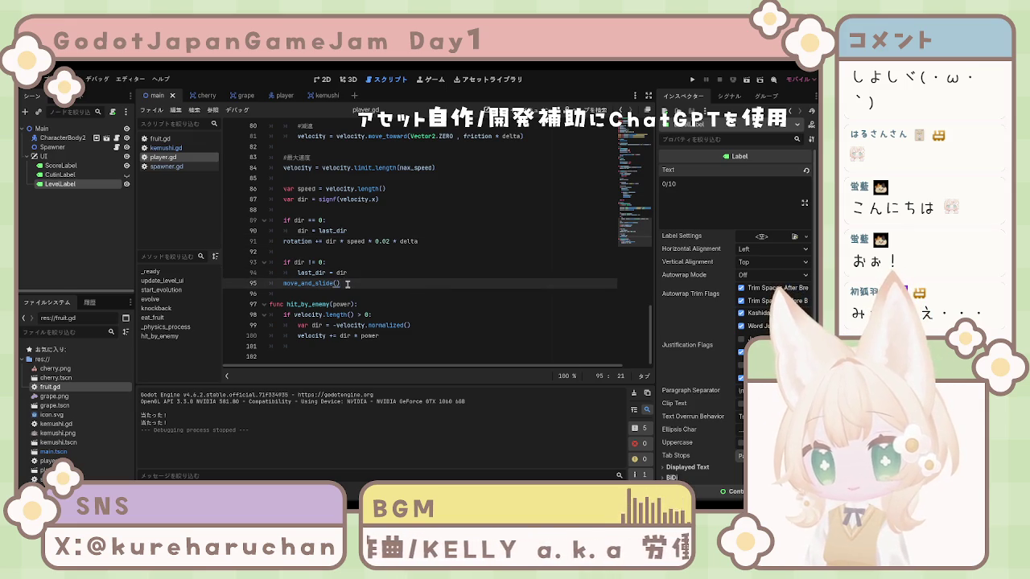
pyautogui.scroll(20, 412, 287)
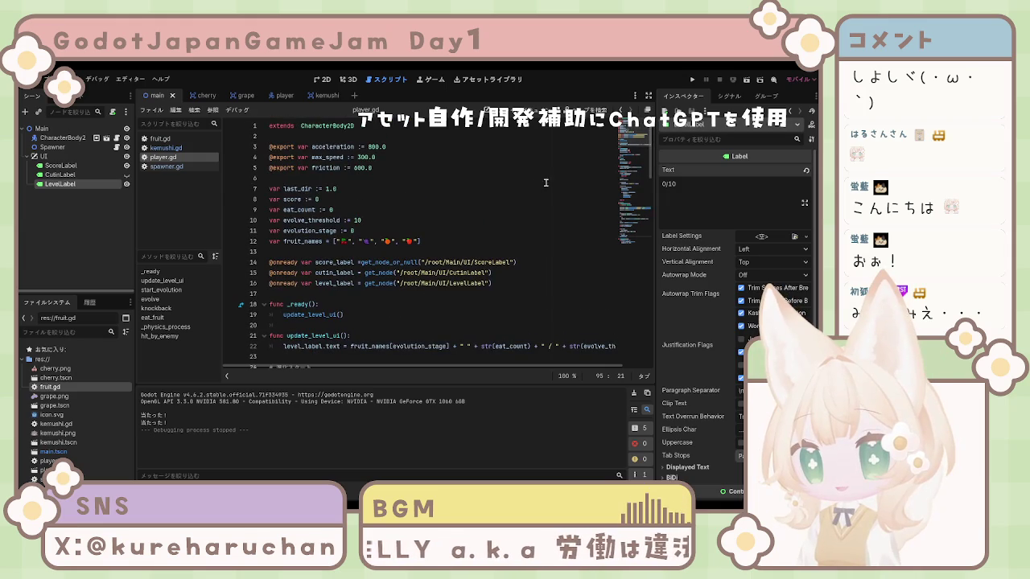
pyautogui.moveTo(471, 203); pyautogui.dragTo(475, 210)
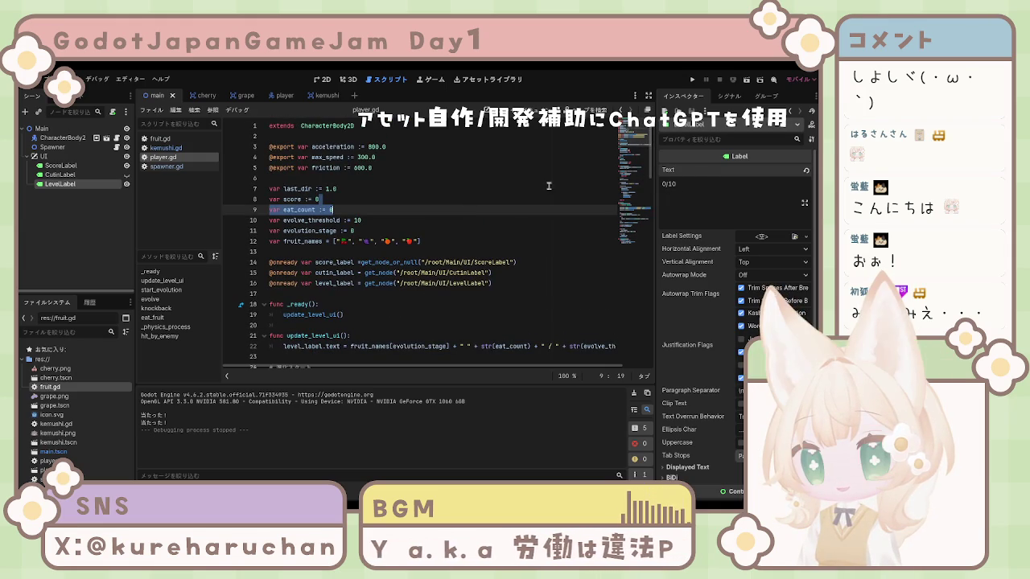
pyautogui.click(690, 81)
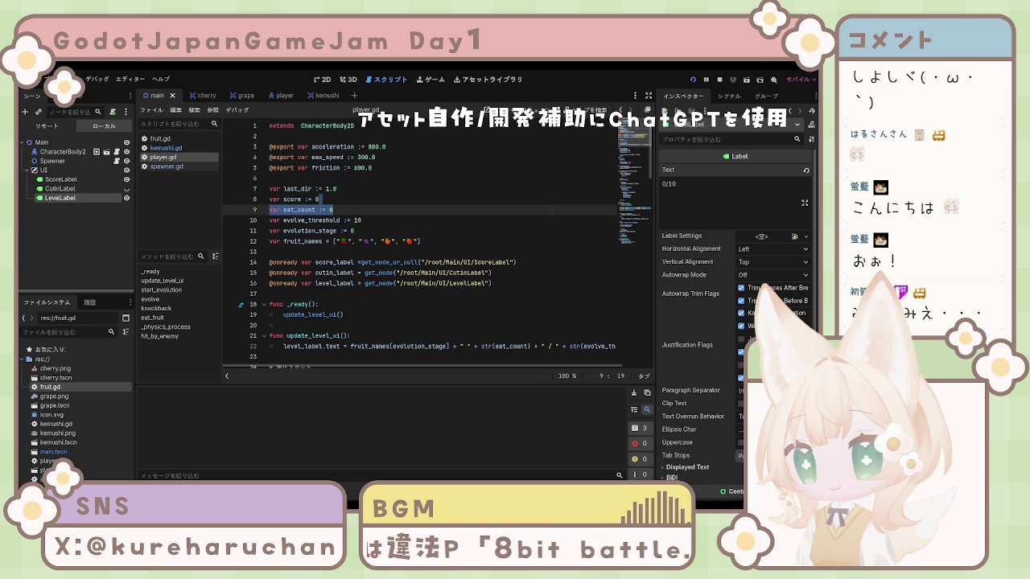
# Steer the caterpillar with the arrow keys to eat fruit until the score reaches 10, then stop
pyautogui.press('Down')
pyautogui.press('Up')
pyautogui.press('Right')
pyautogui.press('Down')
pyautogui.press('Down')
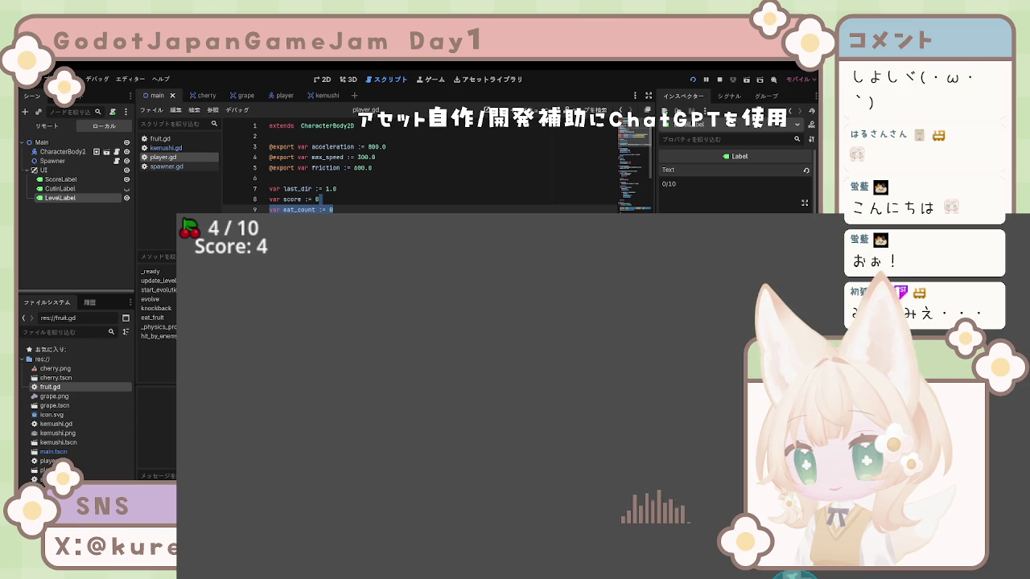
pyautogui.press('Down')
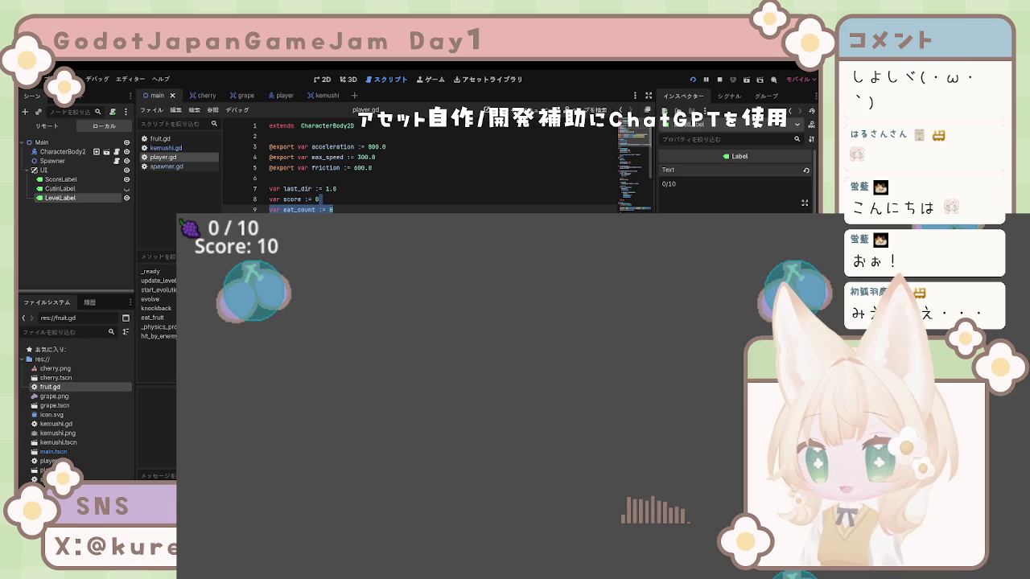
pyautogui.press('F8')
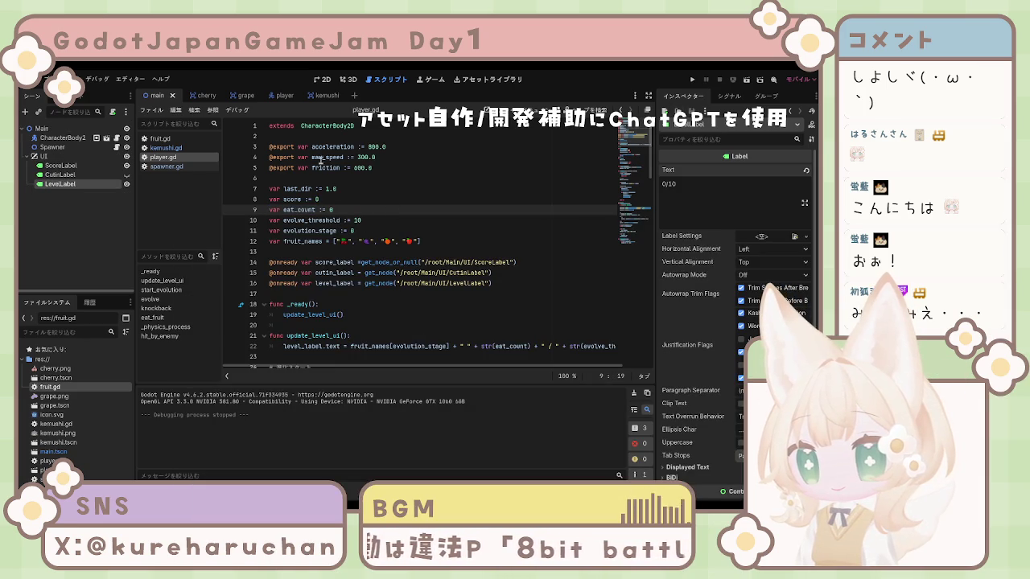
# In player.gd, set max_speed to 500.0 and acceleration to 1000.0
pyautogui.click(368, 156)
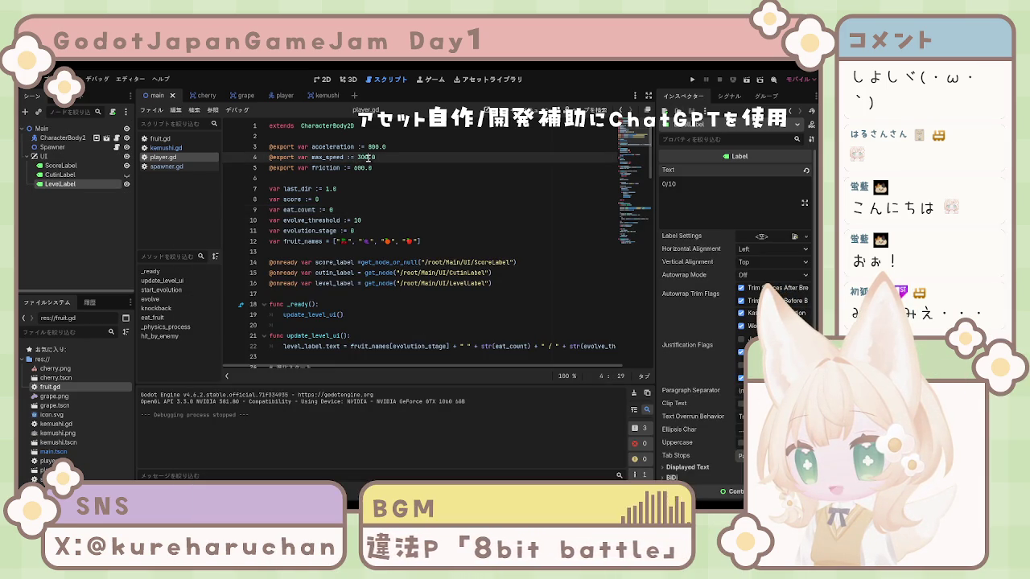
pyautogui.write('850')
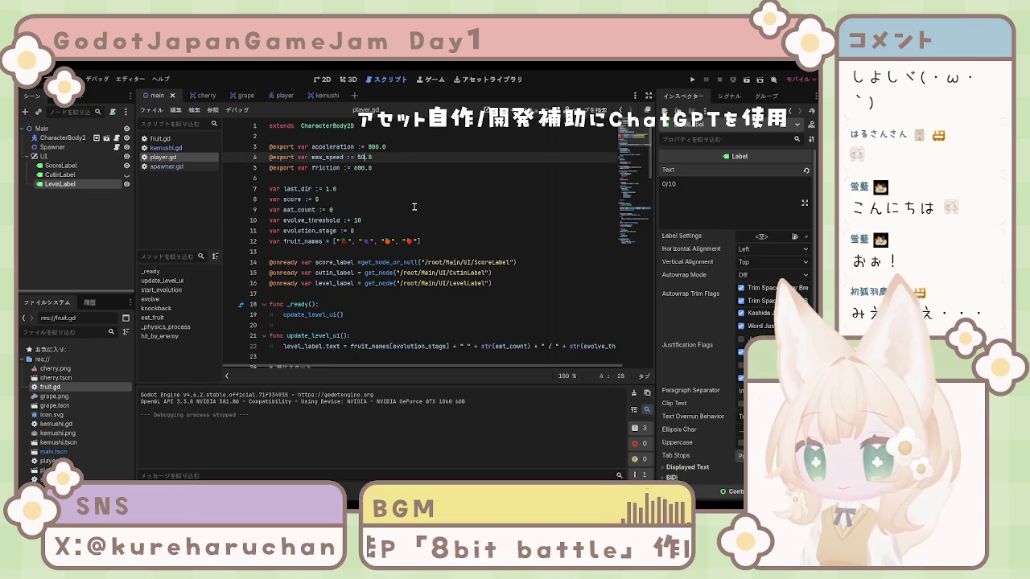
pyautogui.write('0')
pyautogui.click(405, 177)
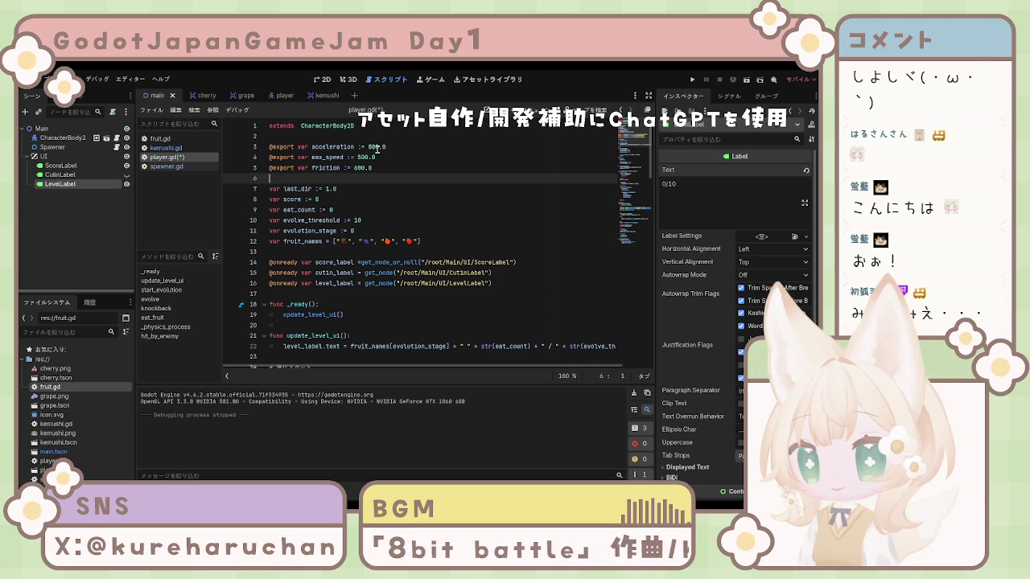
pyautogui.click(376, 147)
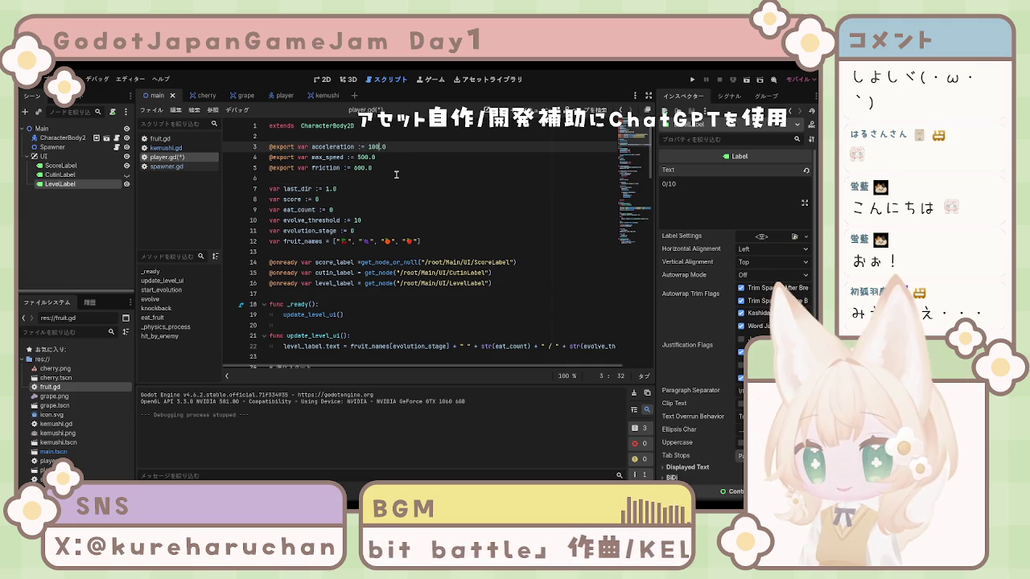
pyautogui.press('Return')
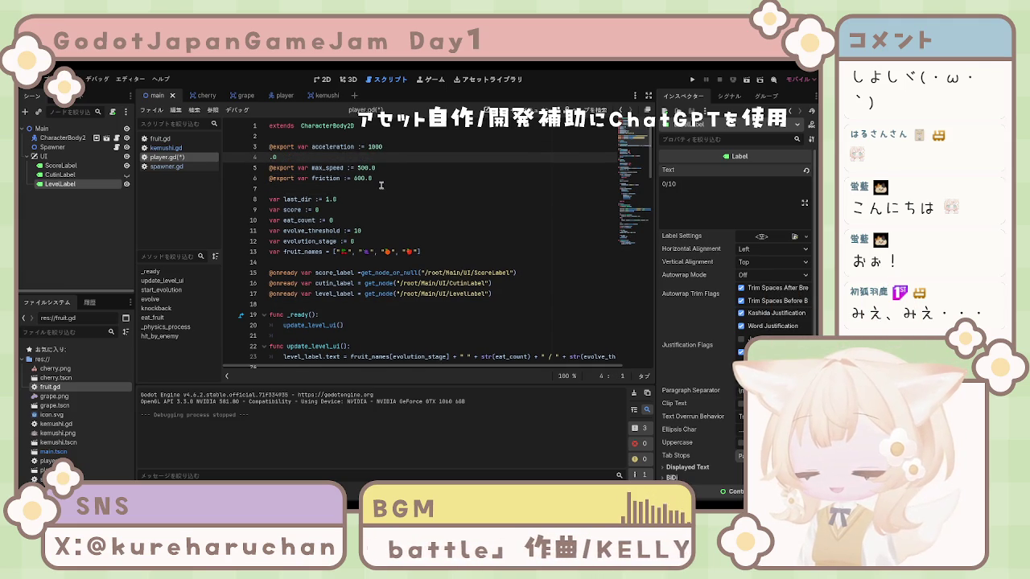
pyautogui.press('BackSpace')
pyautogui.press('Down')
# Lower friction to 400.0, save player.gd, and run the project
pyautogui.moveTo(366, 168); pyautogui.dragTo(359, 168)
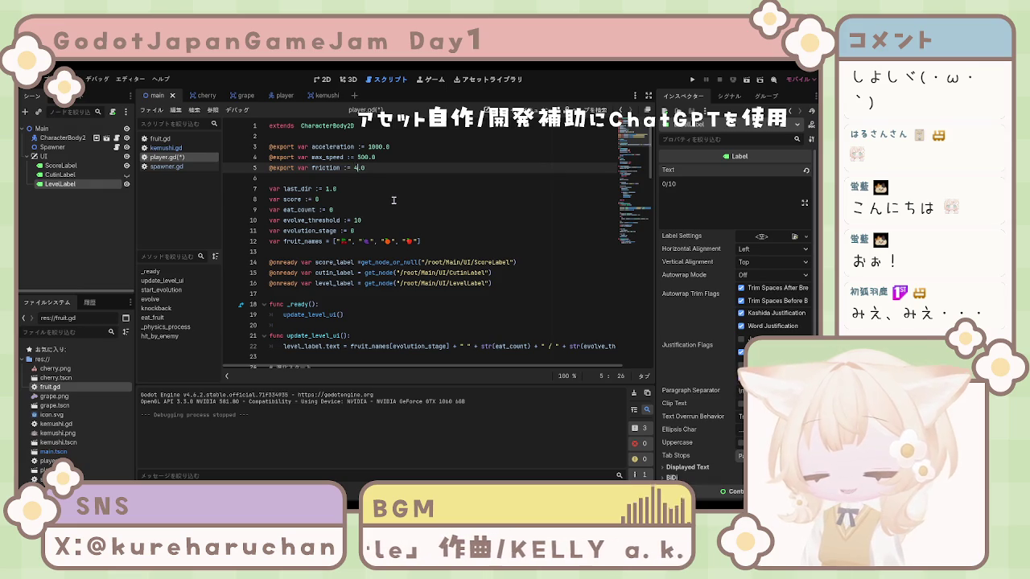
pyautogui.press('Down')
pyautogui.press('Down')
pyautogui.press('Down')
pyautogui.hotkey('ctrl', 's')
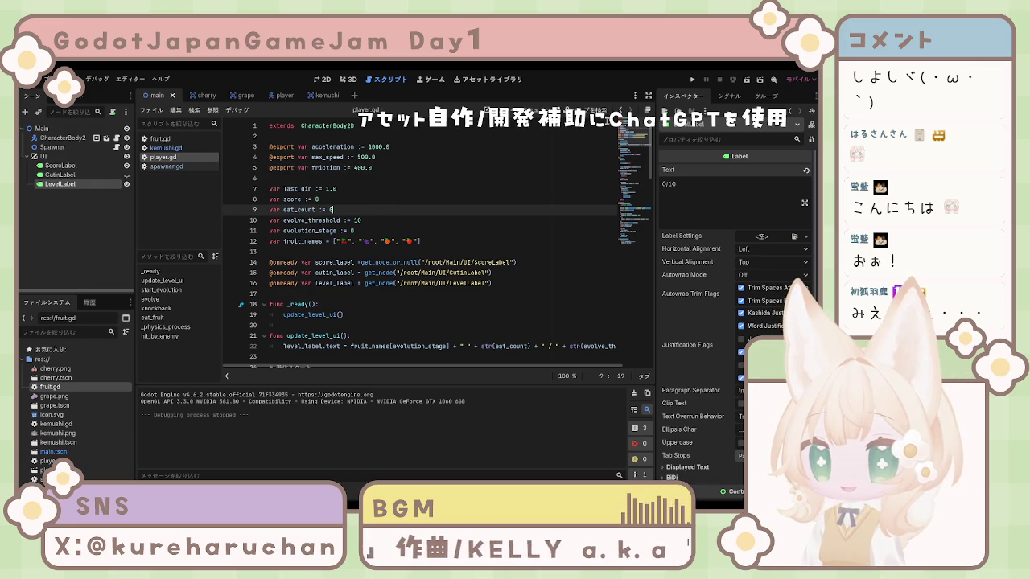
pyautogui.click(692, 80)
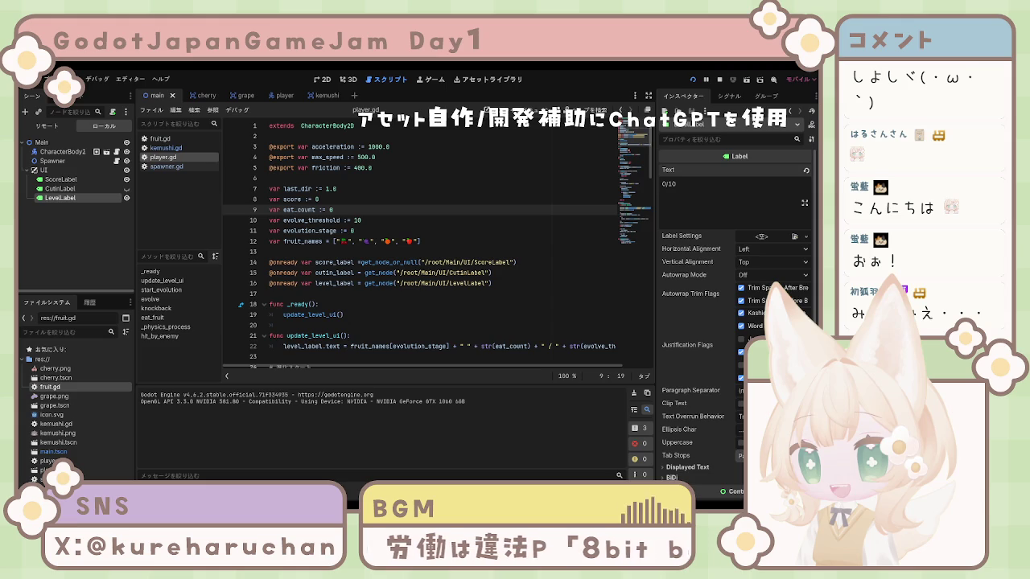
pyautogui.press('F5')
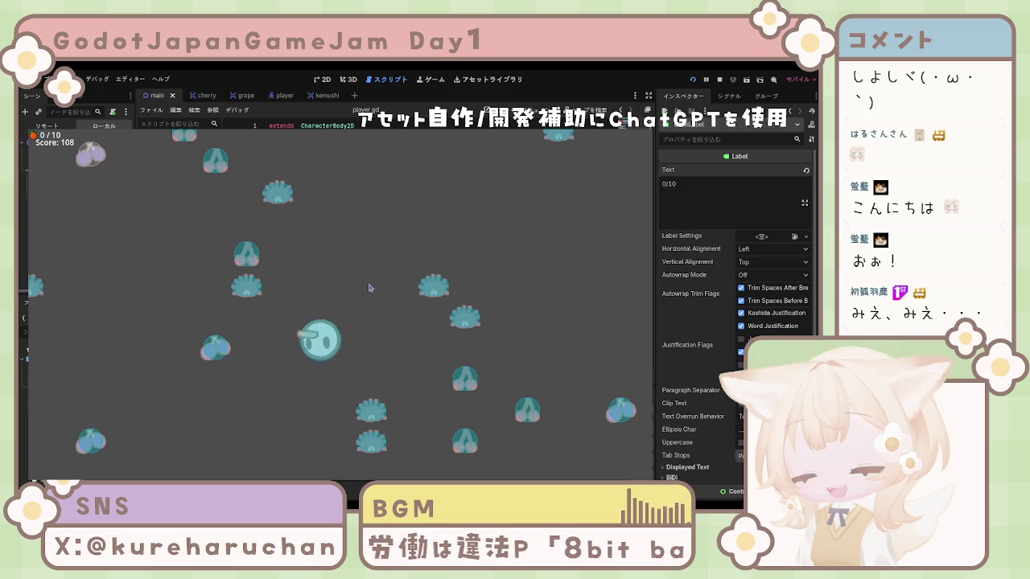
# Stop the running game with F8 once the score reaches 108
pyautogui.press('F8')
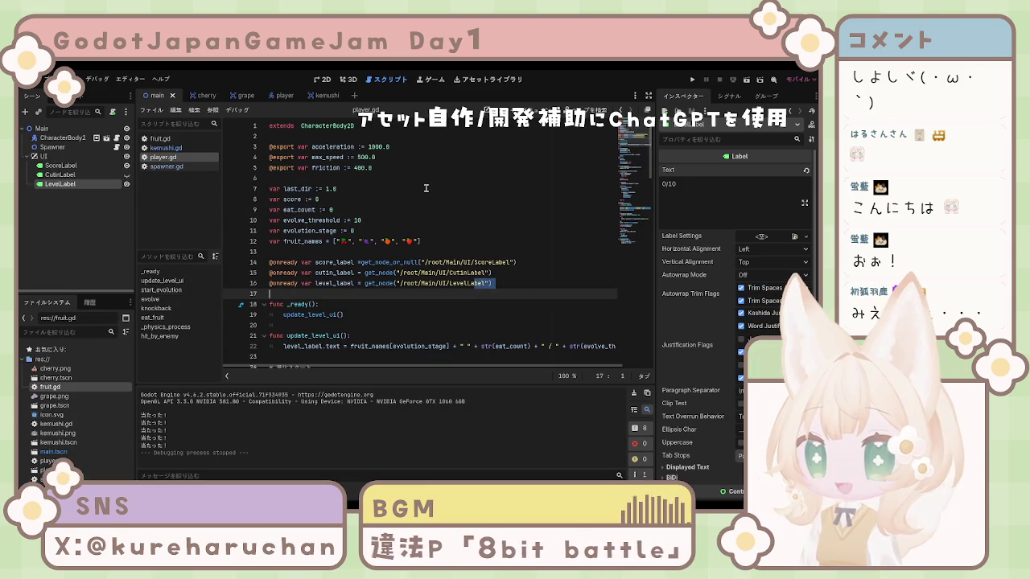
# Click empty space in the Scene dock to deselect LevelLabel
pyautogui.click(95, 229)
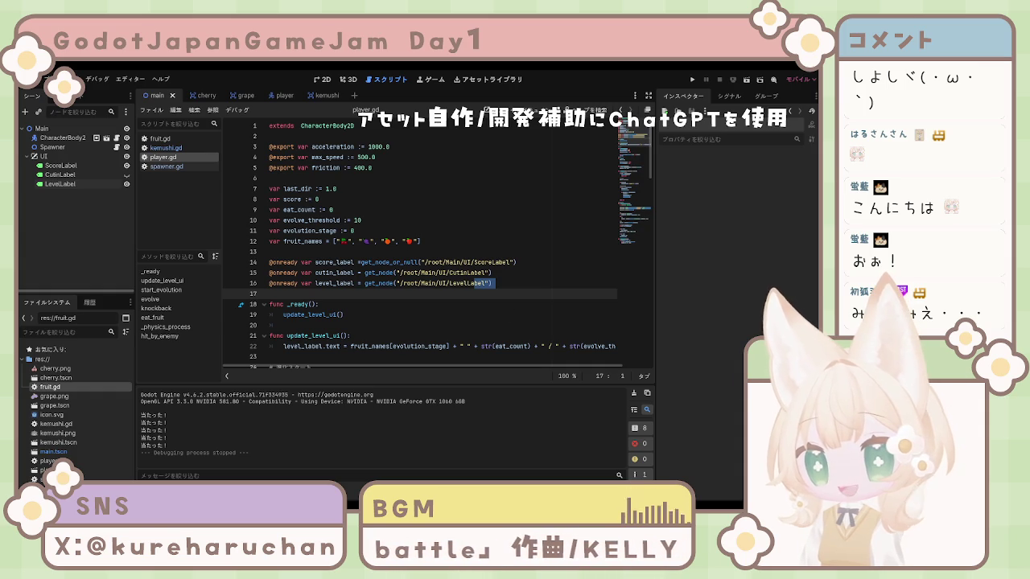
pyautogui.click(461, 314)
pyautogui.scroll(-20, 461, 304)
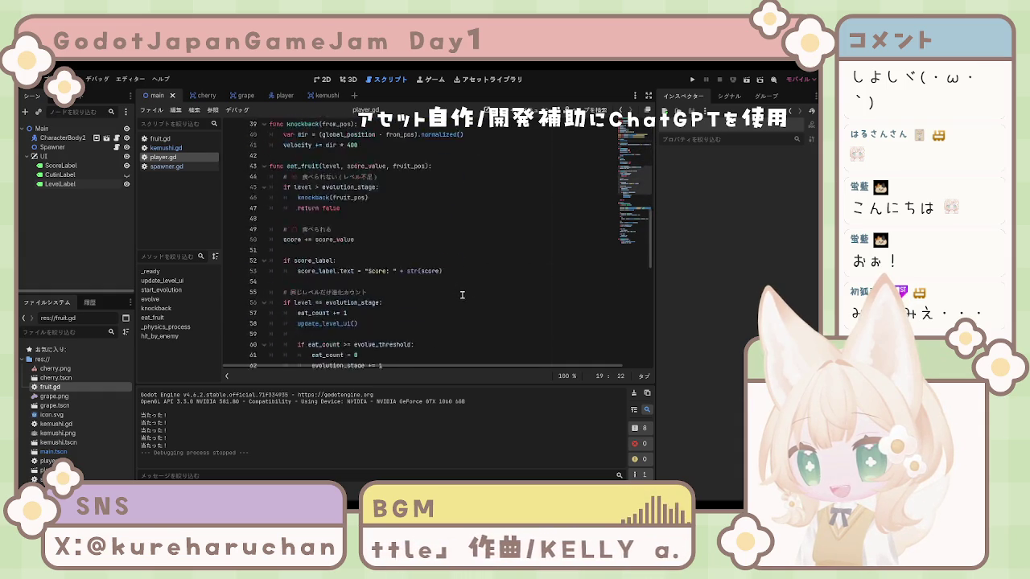
pyautogui.scroll(20, 462, 292)
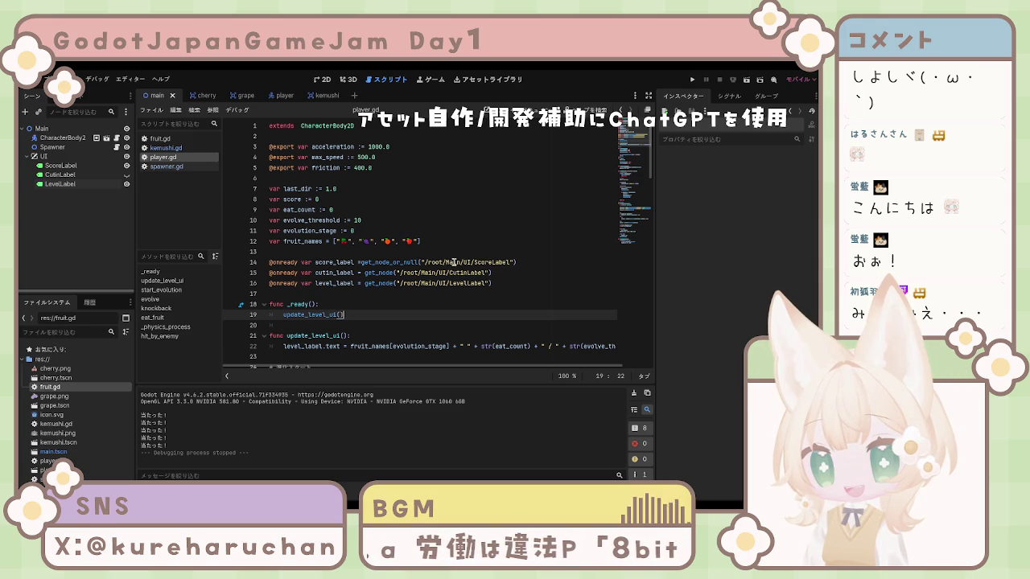
pyautogui.click(431, 256)
pyautogui.click(427, 273)
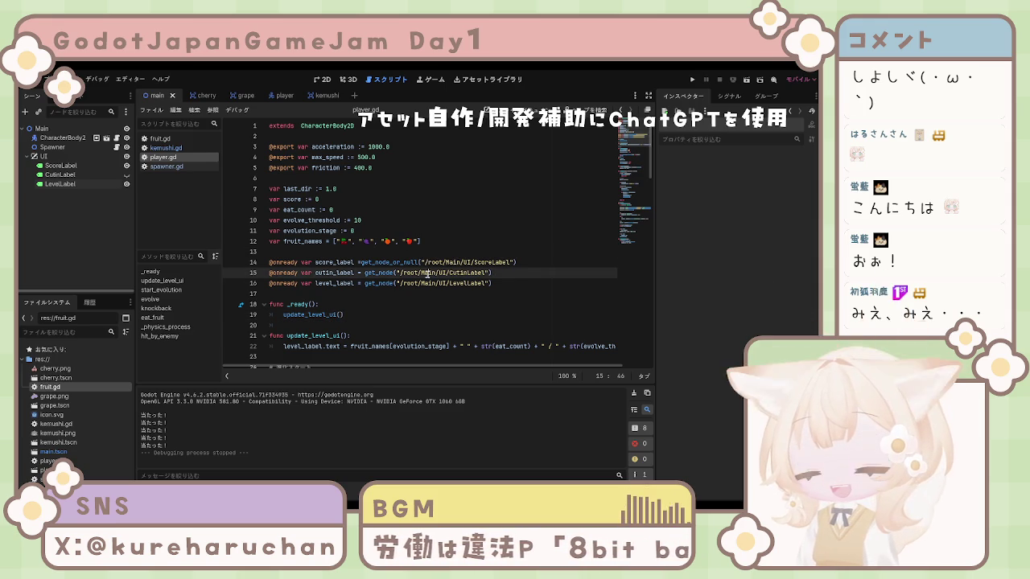
pyautogui.moveTo(504, 283)
pyautogui.mouseDown()
pyautogui.moveTo(280, 283)
pyautogui.moveTo(268, 273)
pyautogui.mouseUp()
pyautogui.click(380, 241)
pyautogui.click(419, 219)
pyautogui.click(451, 209)
pyautogui.scroll(-6, 468, 247)
pyautogui.scroll(-5, 468, 247)
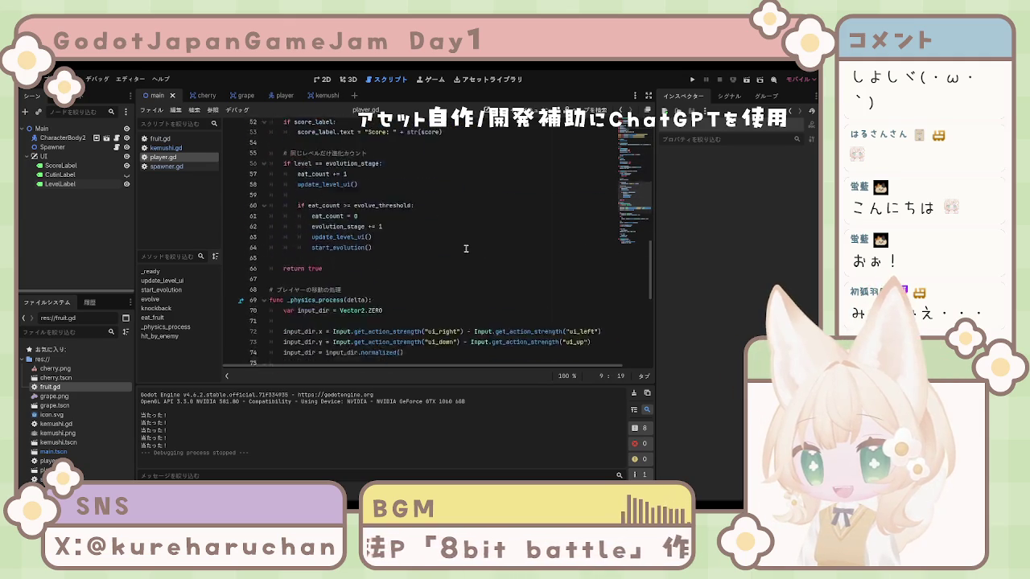
pyautogui.scroll(11, 461, 259)
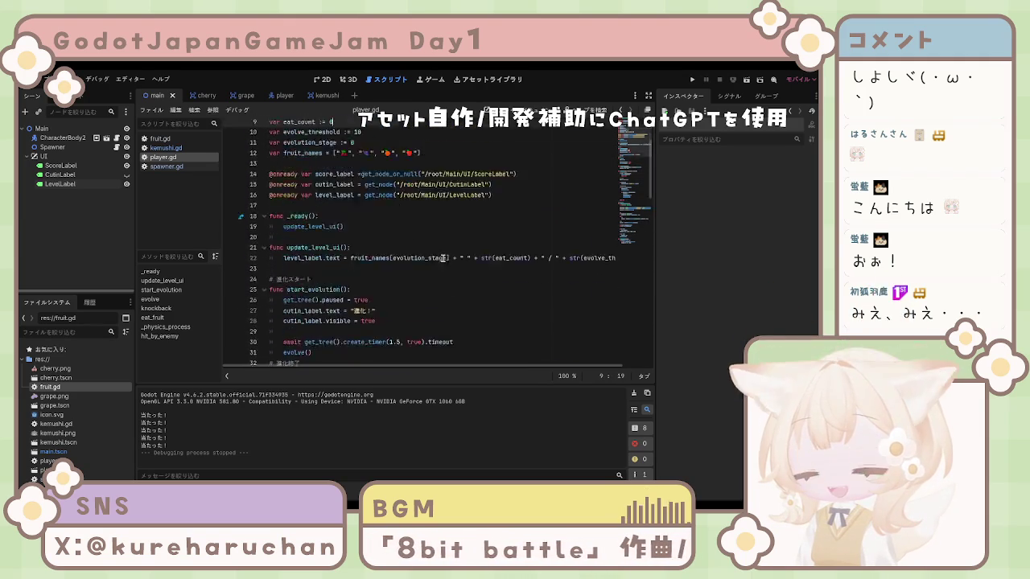
pyautogui.click(391, 168)
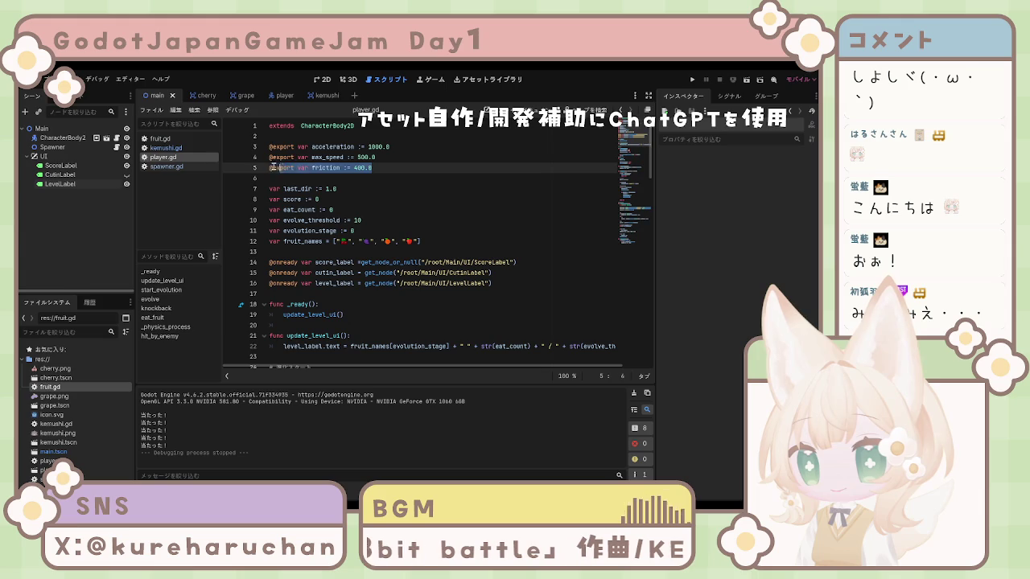
pyautogui.click(514, 158)
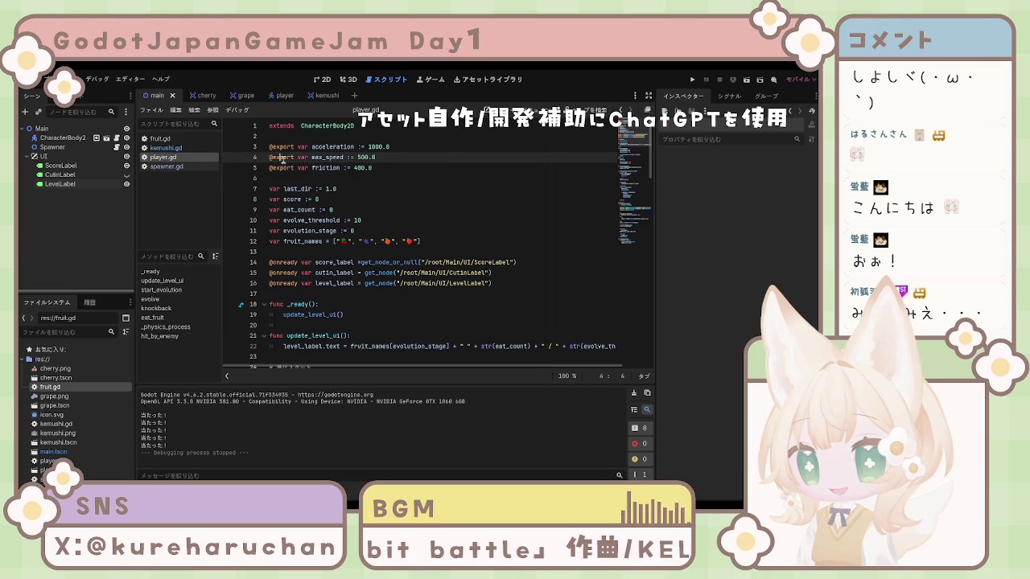
pyautogui.click(553, 166)
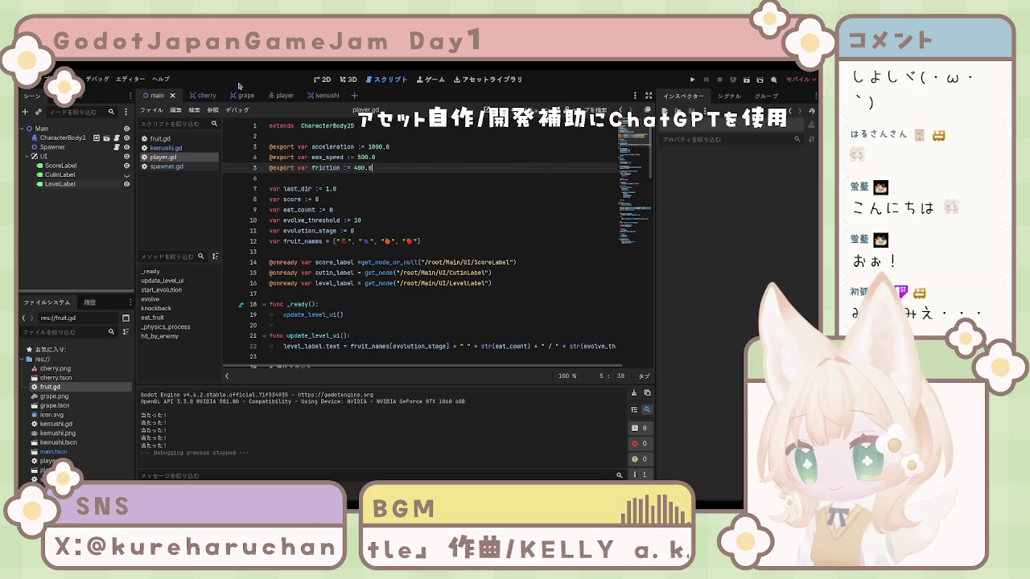
pyautogui.moveTo(462, 177); pyautogui.dragTo(455, 190)
pyautogui.click(440, 220)
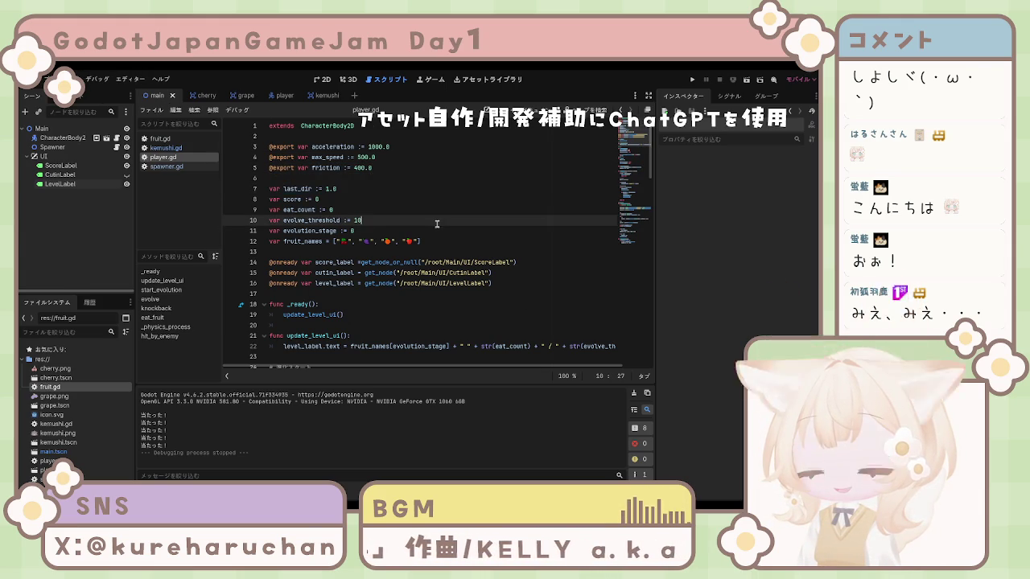
pyautogui.click(381, 169)
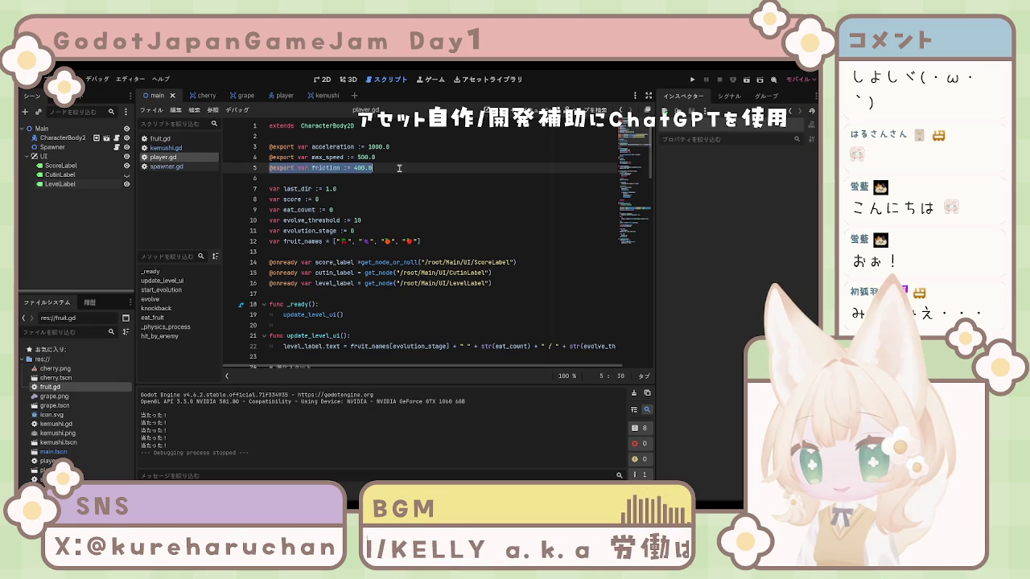
pyautogui.click(451, 188)
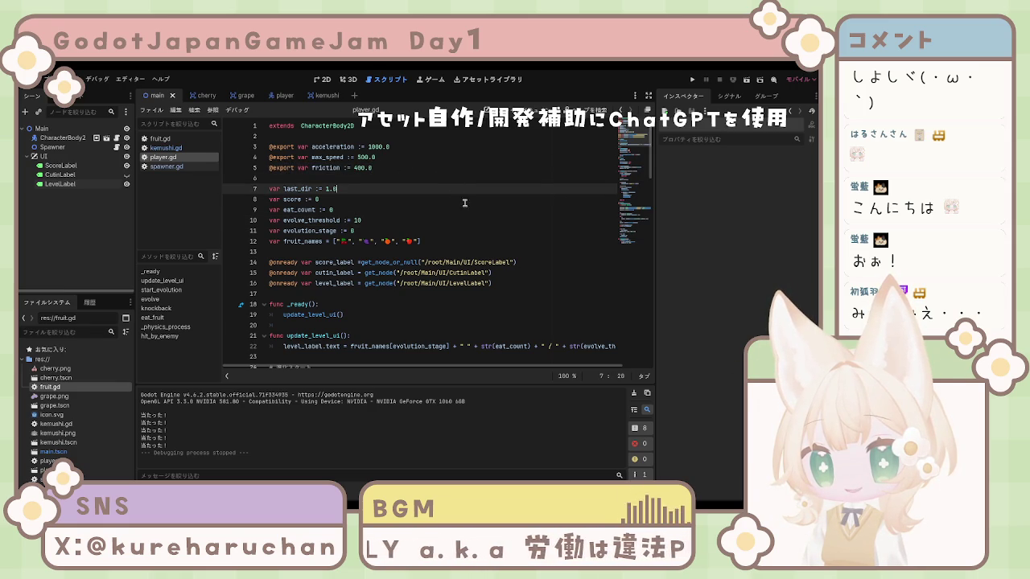
pyautogui.click(558, 222)
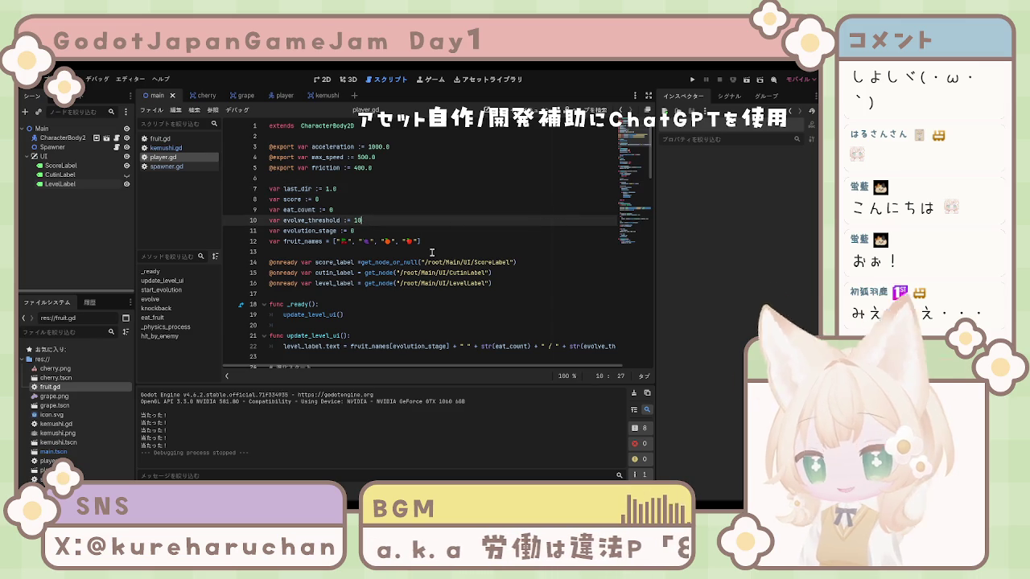
pyautogui.click(321, 252)
pyautogui.click(321, 241)
pyautogui.click(305, 242)
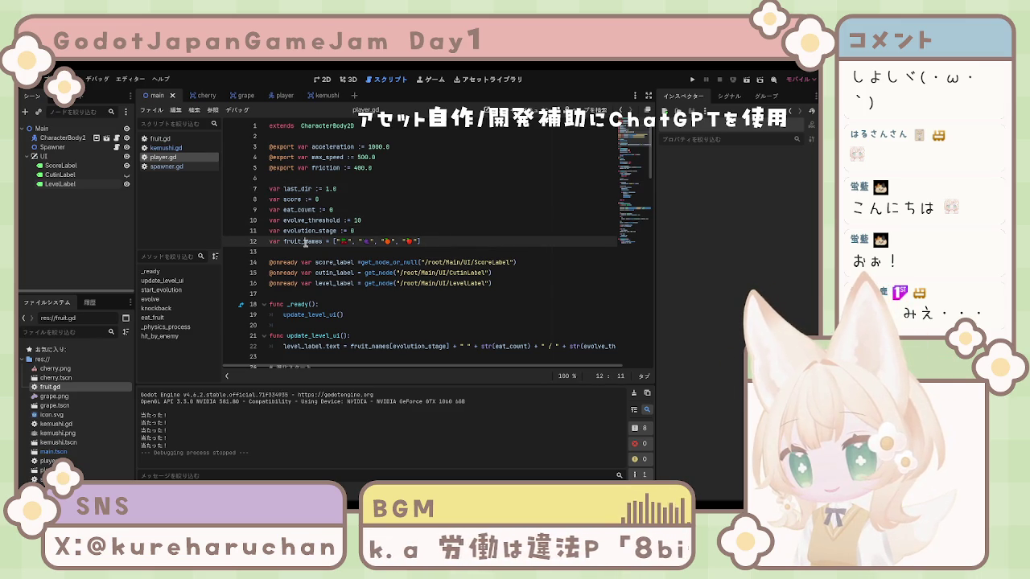
pyautogui.moveTo(283, 241); pyautogui.dragTo(323, 241)
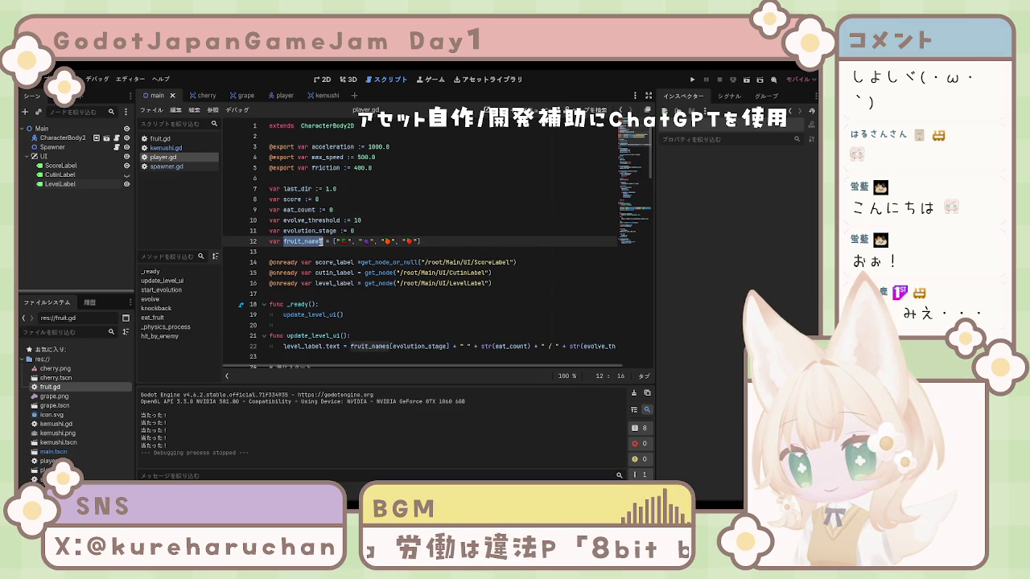
pyautogui.scroll(-20, 446, 243)
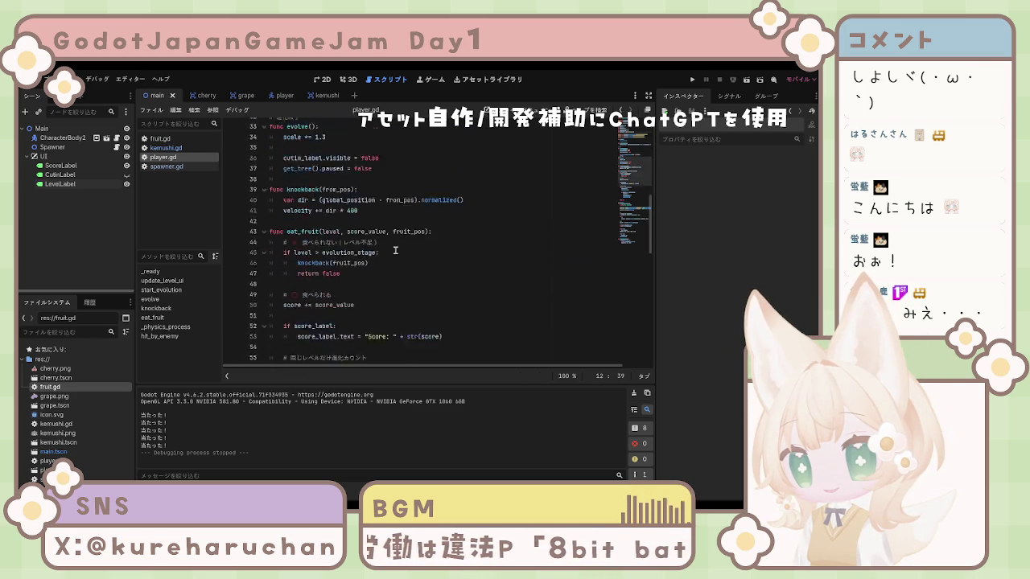
pyautogui.scroll(20, 402, 251)
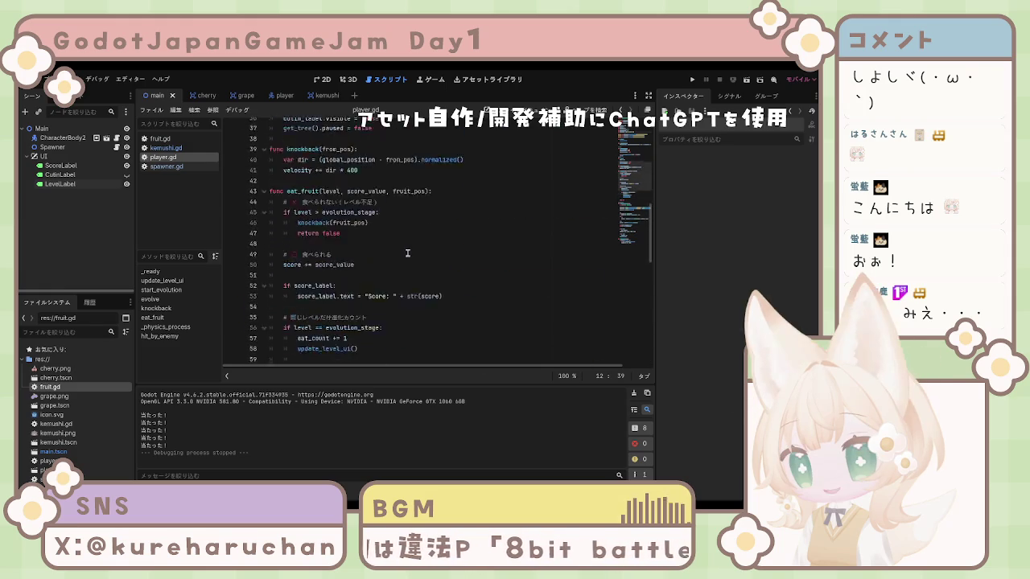
pyautogui.click(323, 200)
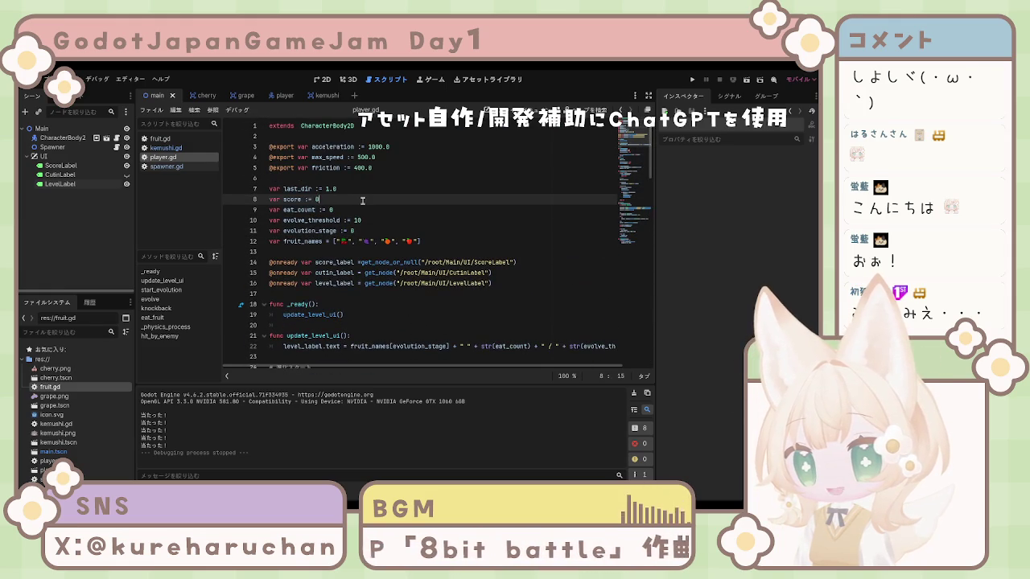
pyautogui.click(419, 219)
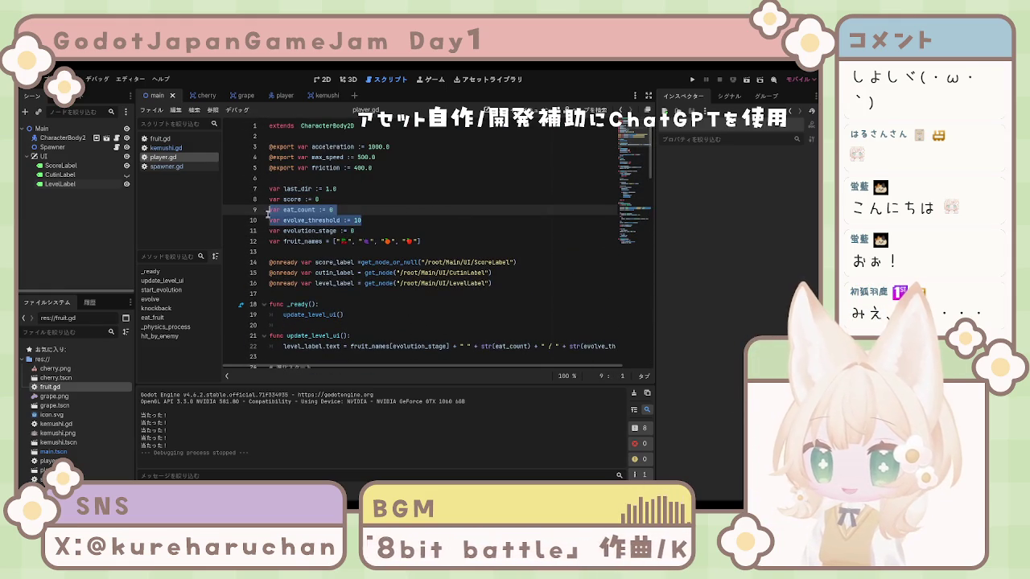
pyautogui.scroll(-10, 496, 235)
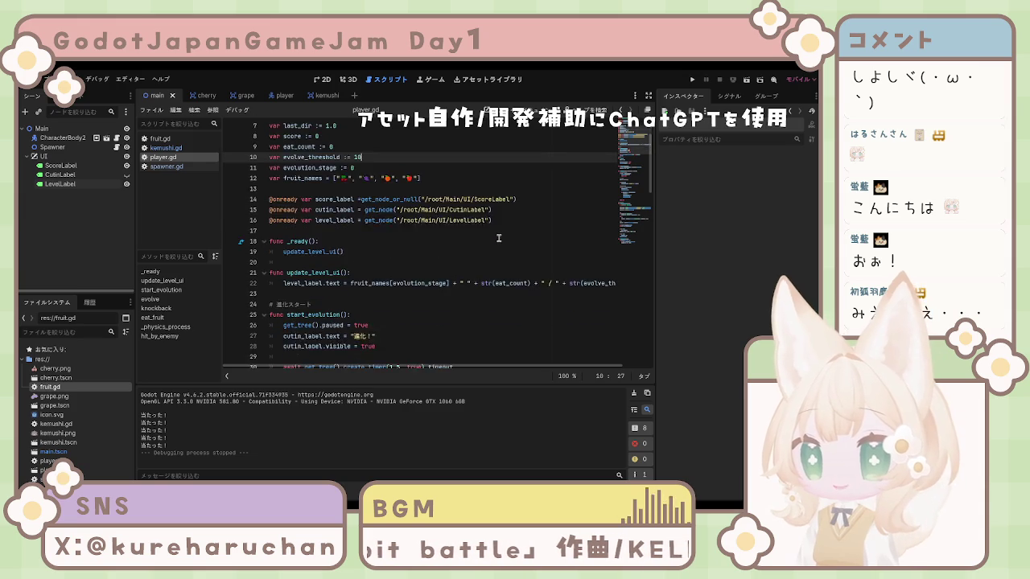
pyautogui.scroll(9, 519, 247)
pyautogui.scroll(2, 519, 248)
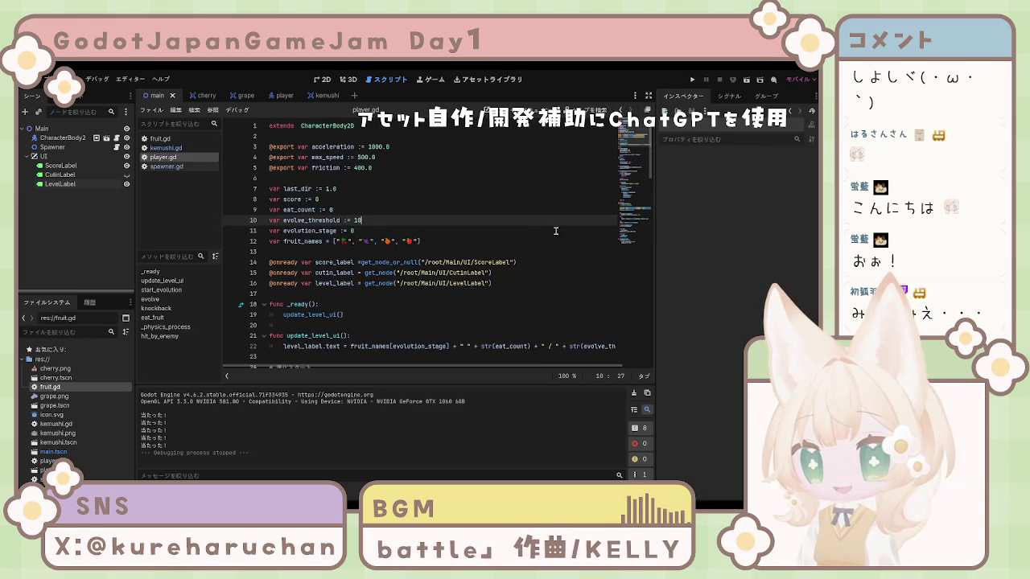
pyautogui.click(374, 198)
pyautogui.click(323, 157)
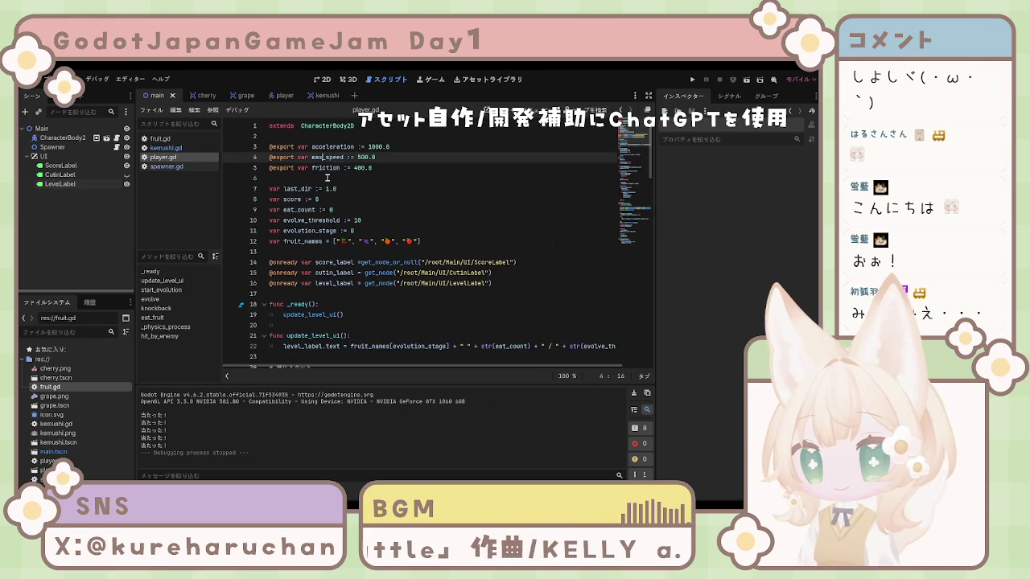
pyautogui.click(63, 138)
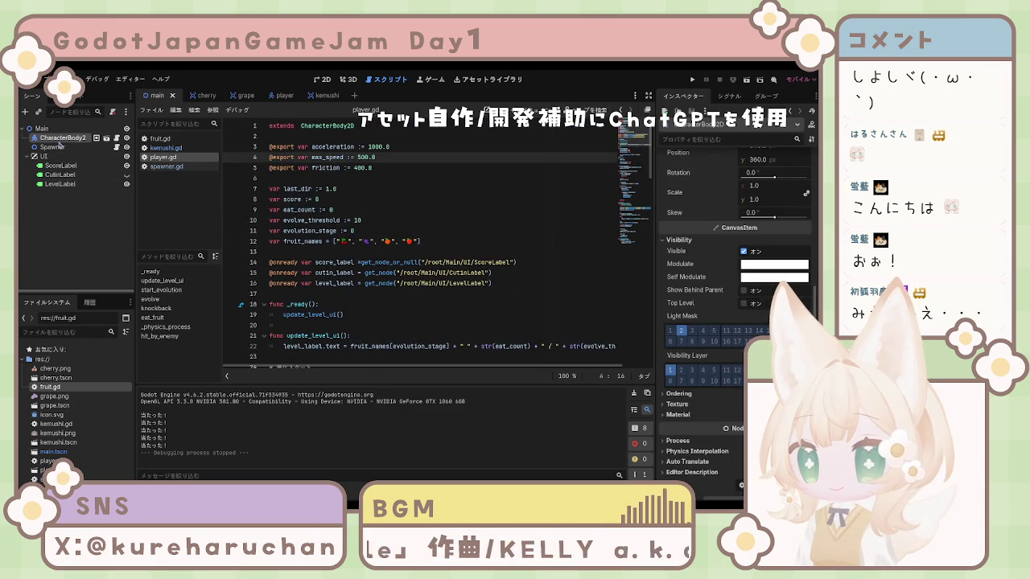
pyautogui.click(49, 156)
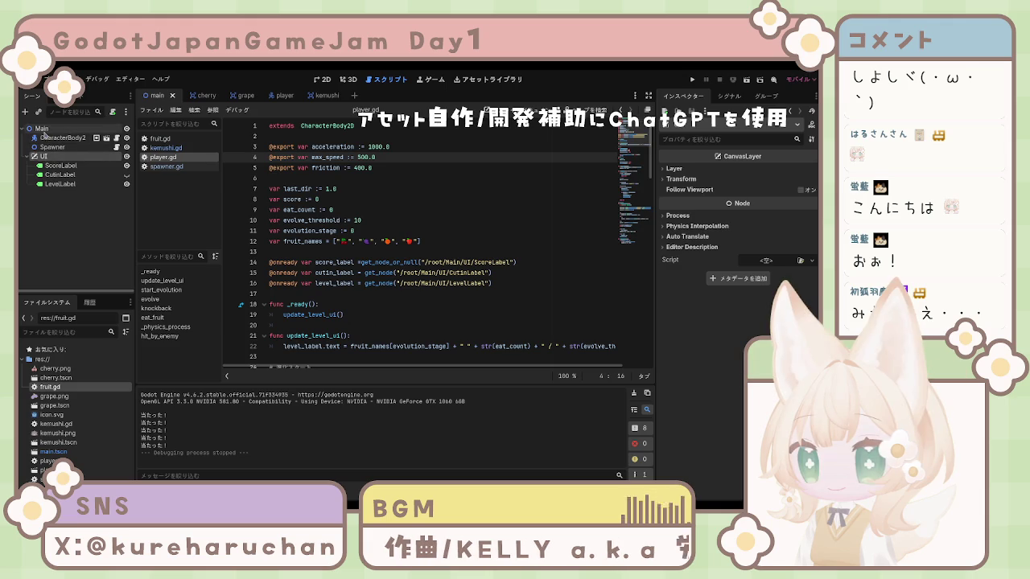
pyautogui.click(70, 288)
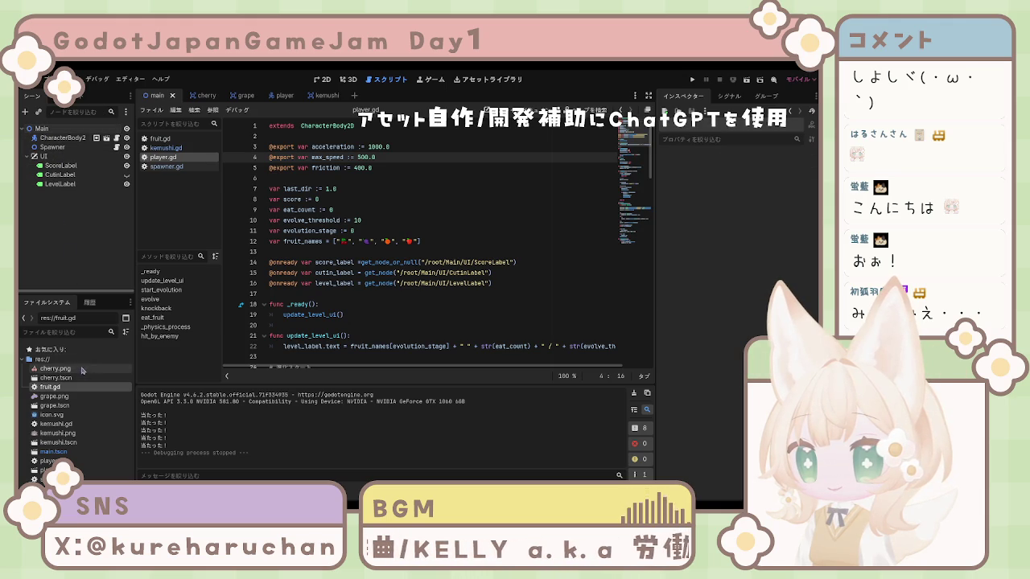
pyautogui.click(511, 253)
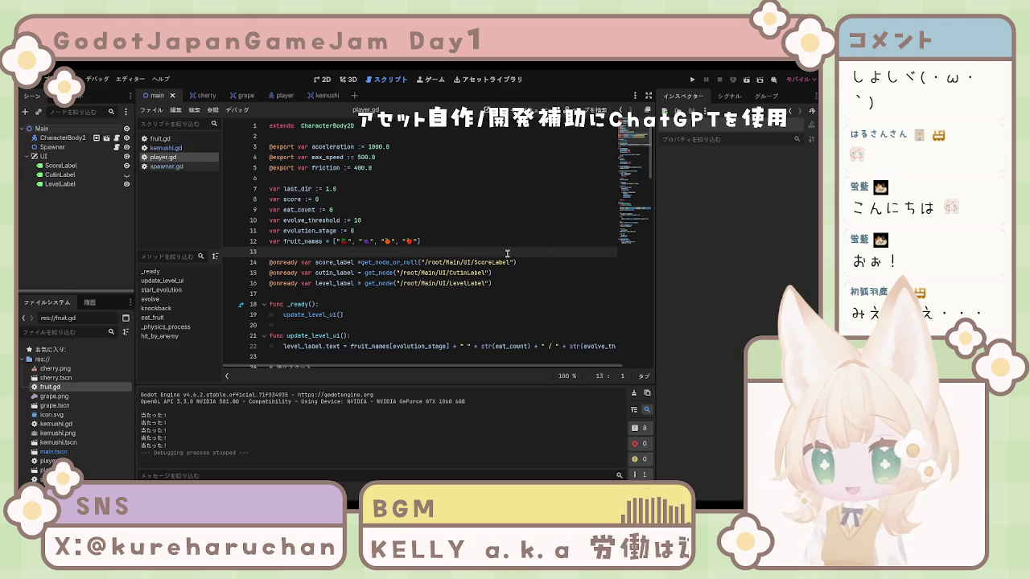
pyautogui.click(500, 243)
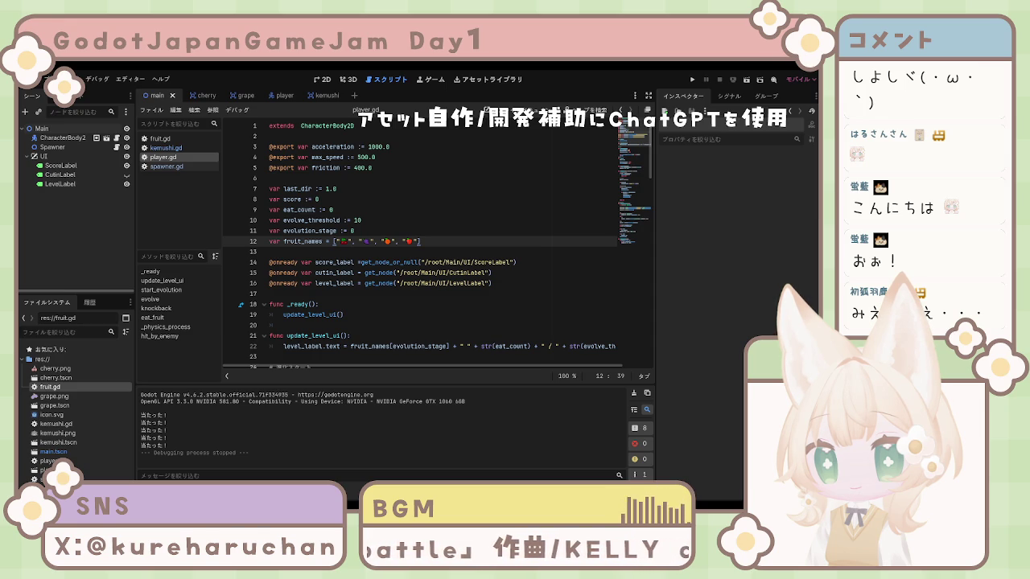
pyautogui.click(408, 325)
pyautogui.scroll(-1, 408, 323)
pyautogui.scroll(-3, 408, 323)
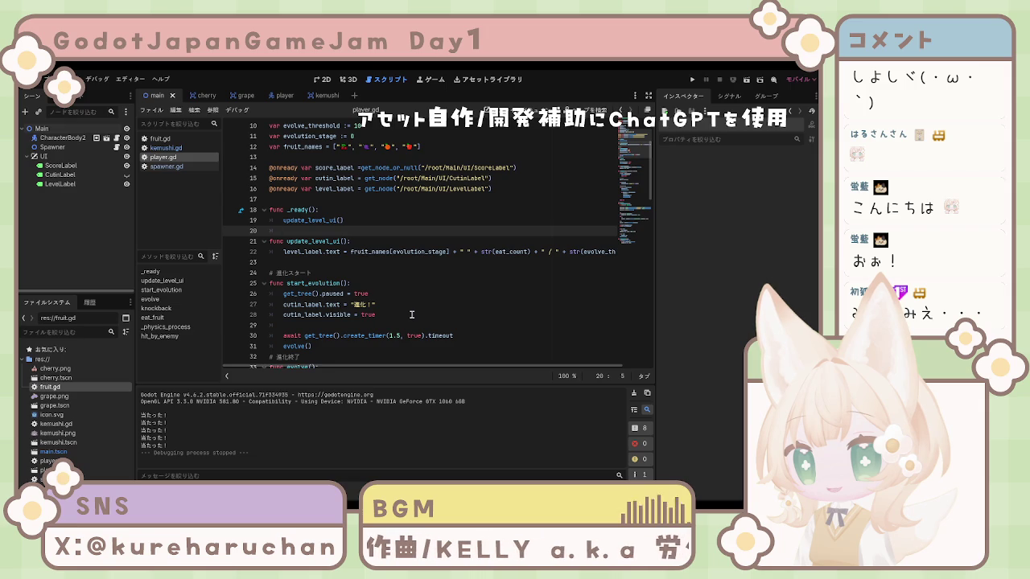
# Look through player.gd, then launch the caterpillar game with Run Project
pyautogui.scroll(-6, 412, 315)
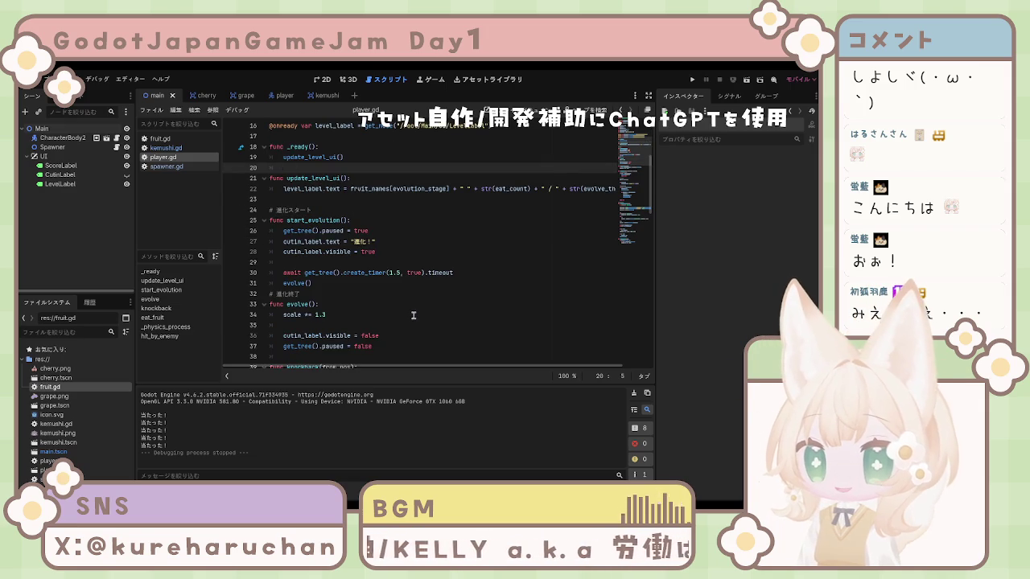
pyautogui.scroll(9, 413, 314)
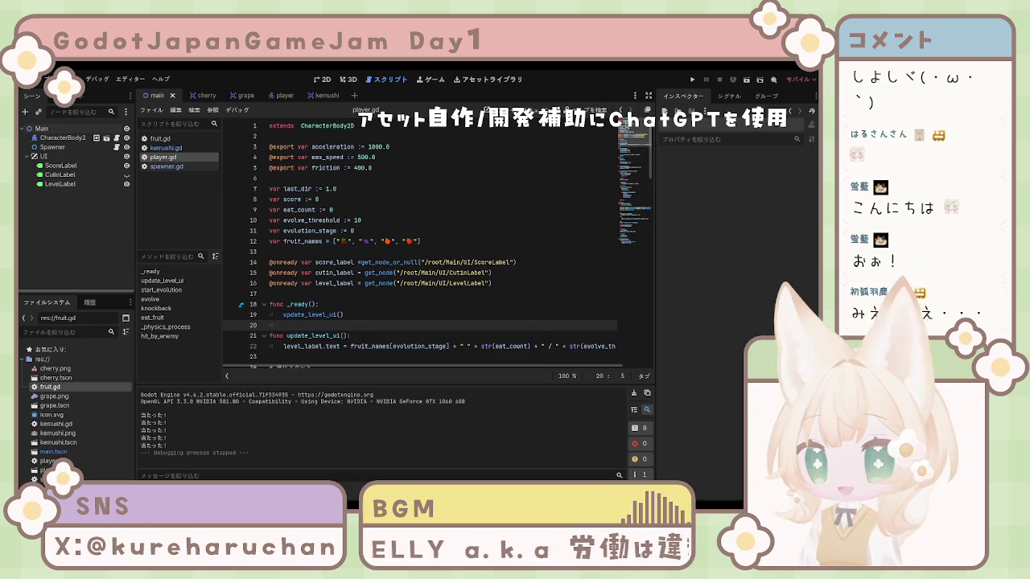
pyautogui.click(690, 81)
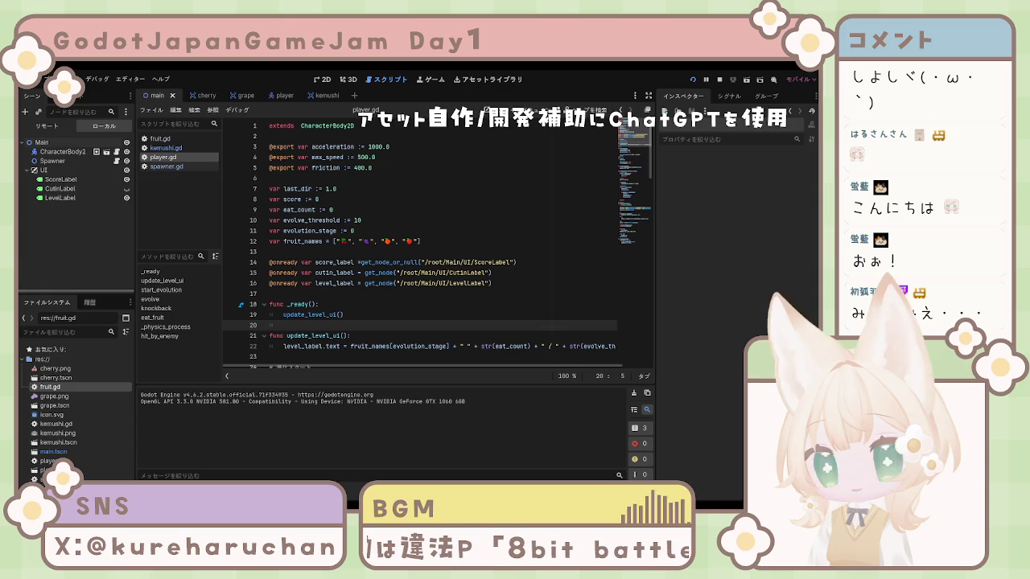
# Steer the caterpillar around the field with the arrow keys, eating fruit and cherries
pyautogui.press('F5')
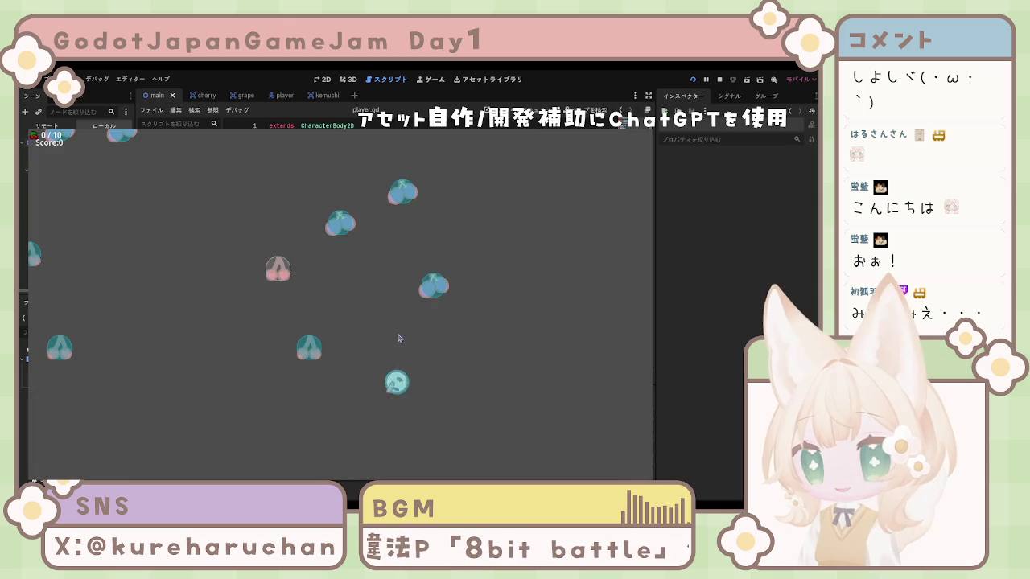
pyautogui.press('Left')
pyautogui.press('Down')
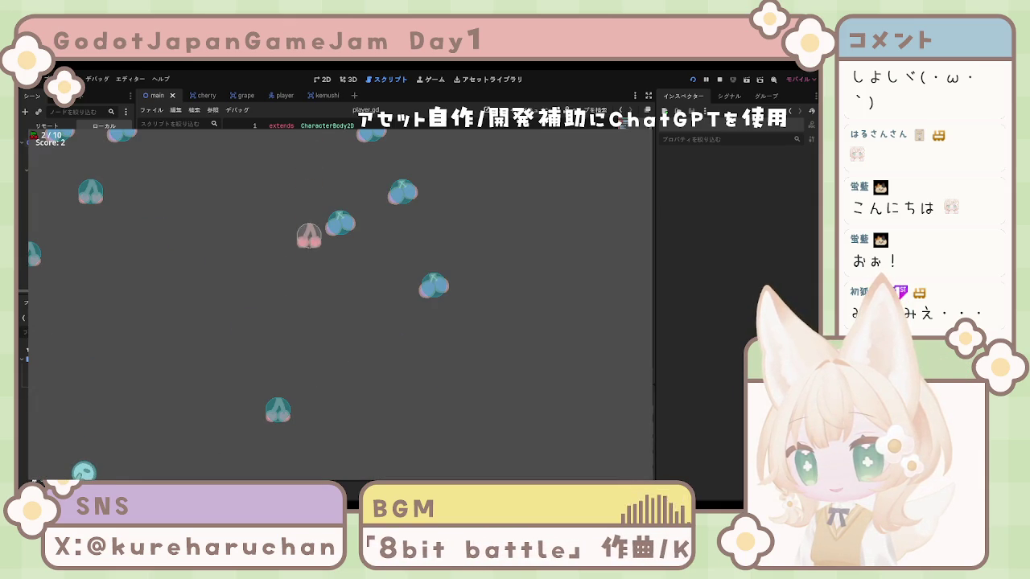
pyautogui.press('Up')
pyautogui.press('Right')
pyautogui.press('Right')
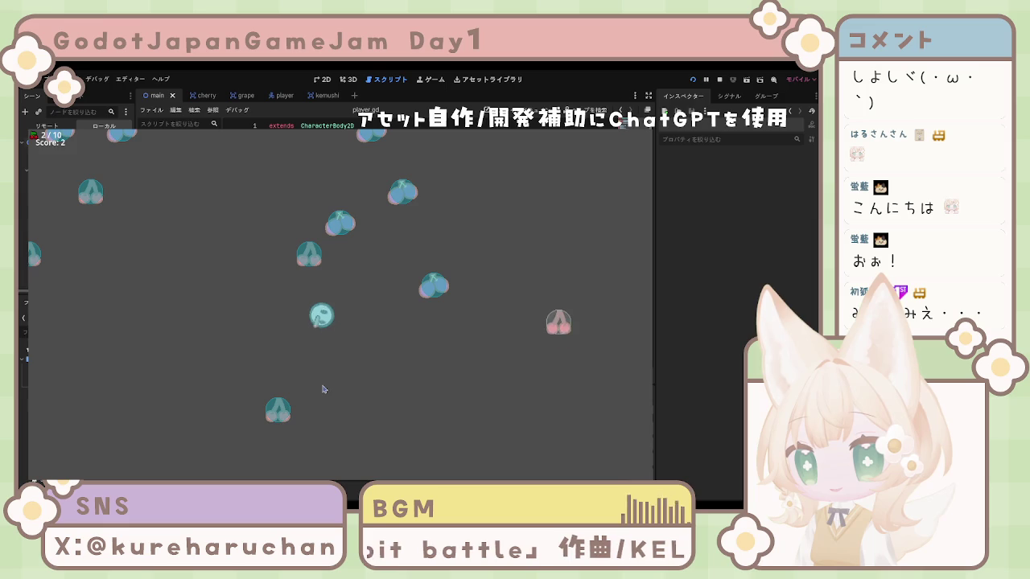
pyautogui.press('Down')
pyautogui.press('Right')
pyautogui.press('Down')
pyautogui.press('Left')
pyautogui.press('Left')
pyautogui.press('Up')
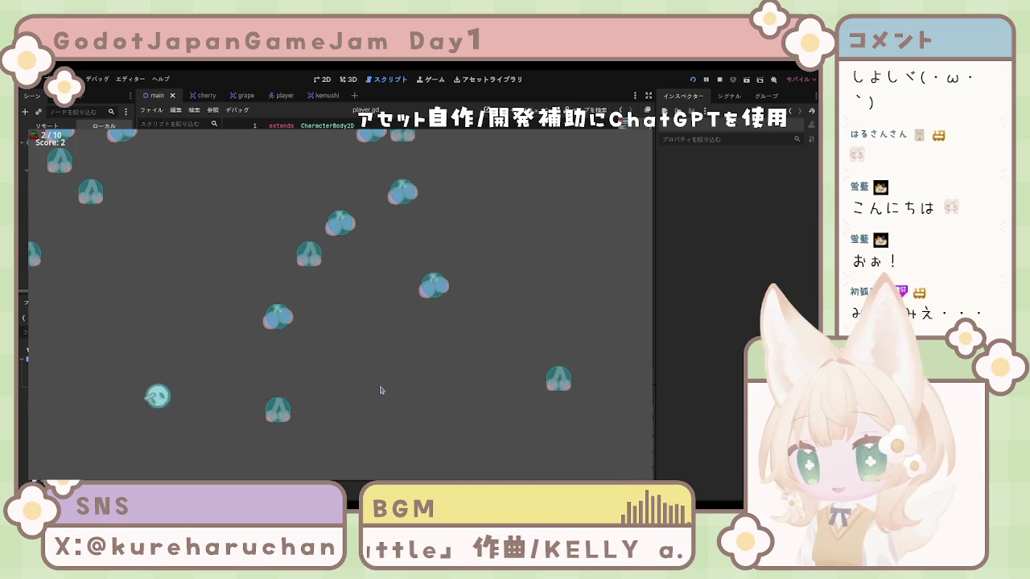
pyautogui.press('Right')
pyautogui.press('Down')
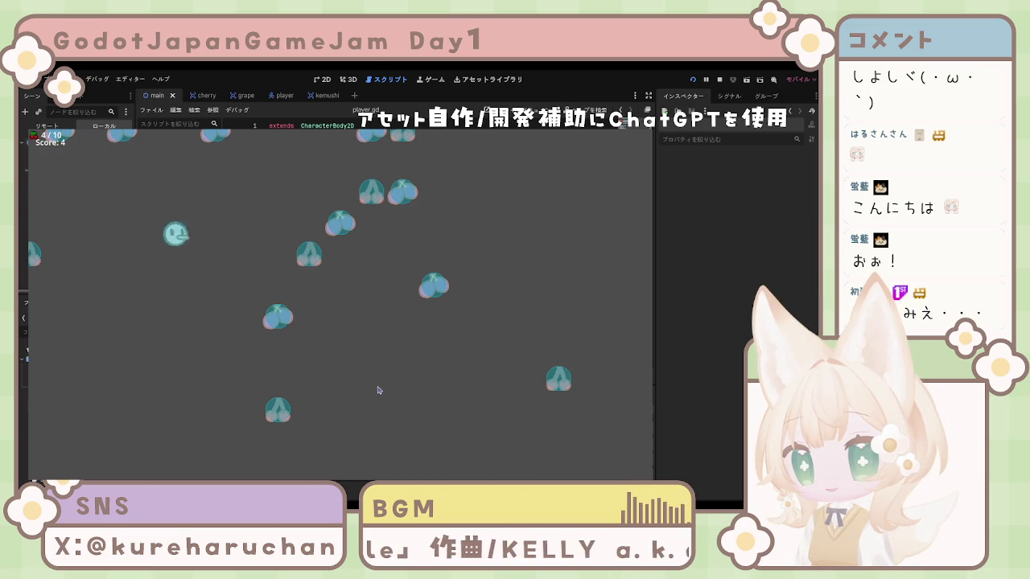
pyautogui.press('Right')
pyautogui.press('Up')
pyautogui.press('Left')
pyautogui.press('Up')
pyautogui.press('Right')
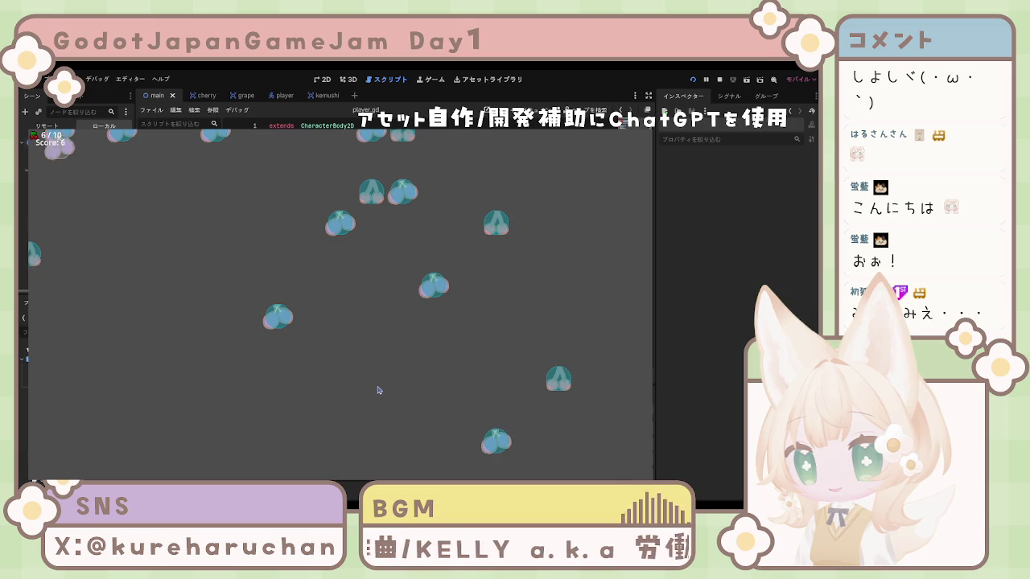
pyautogui.press('Down')
pyautogui.press('Right')
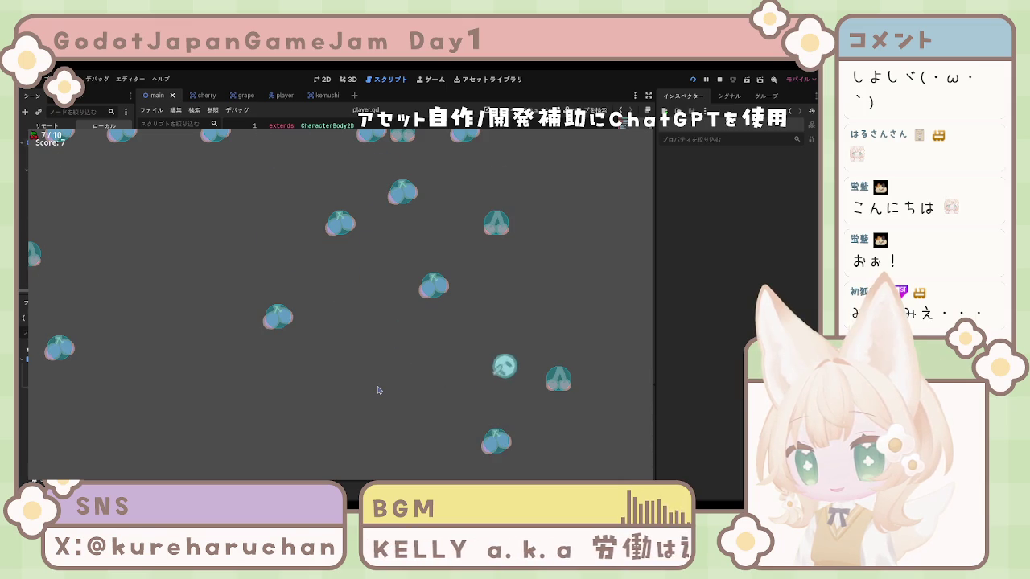
pyautogui.press('Up')
pyautogui.press('Left')
pyautogui.press('Up')
pyautogui.press('Left')
pyautogui.press('Down')
pyautogui.press('Right')
pyautogui.press('Up')
pyautogui.press('Down')
pyautogui.press('Left')
pyautogui.press('Up')
pyautogui.press('Right')
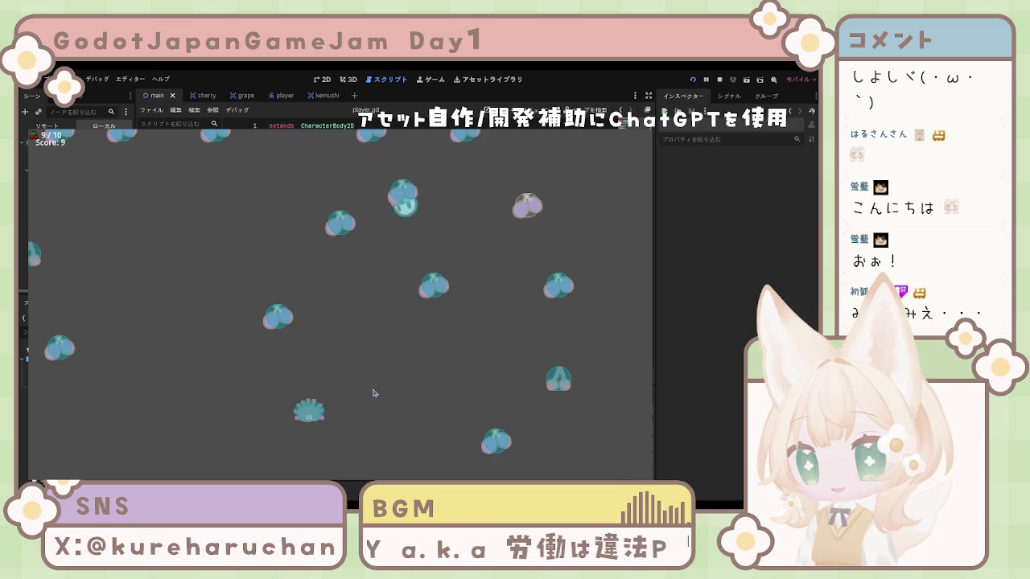
pyautogui.press('Down')
pyautogui.press('Left')
pyautogui.press('Up')
pyautogui.press('Up')
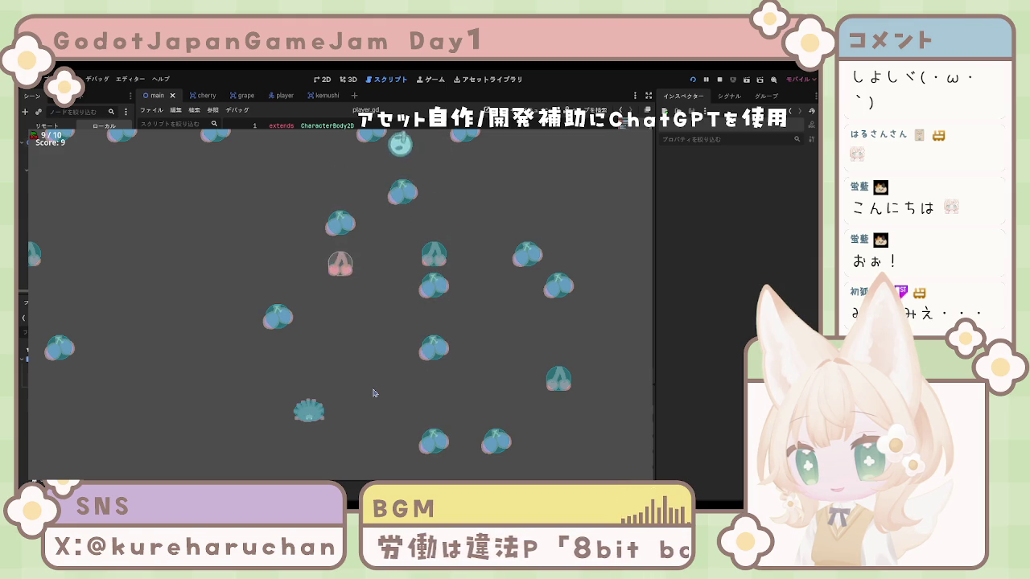
# Eat more cherries until the caterpillar evolves and the score hits 16, then stop the game
pyautogui.press('Down')
pyautogui.press('Down')
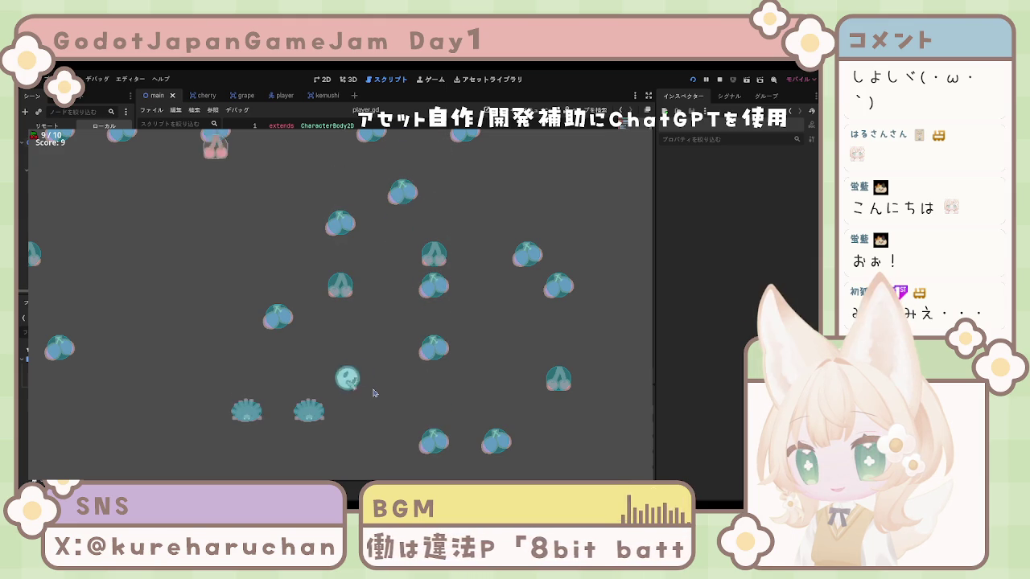
pyautogui.press('Left')
pyautogui.press('Right')
pyautogui.press('Up')
pyautogui.press('Down')
pyautogui.press('Left')
pyautogui.press('Up')
pyautogui.press('Right')
pyautogui.press('Left')
pyautogui.press('Right')
pyautogui.press('Down')
pyautogui.press('Left')
pyautogui.press('Down')
pyautogui.press('Up')
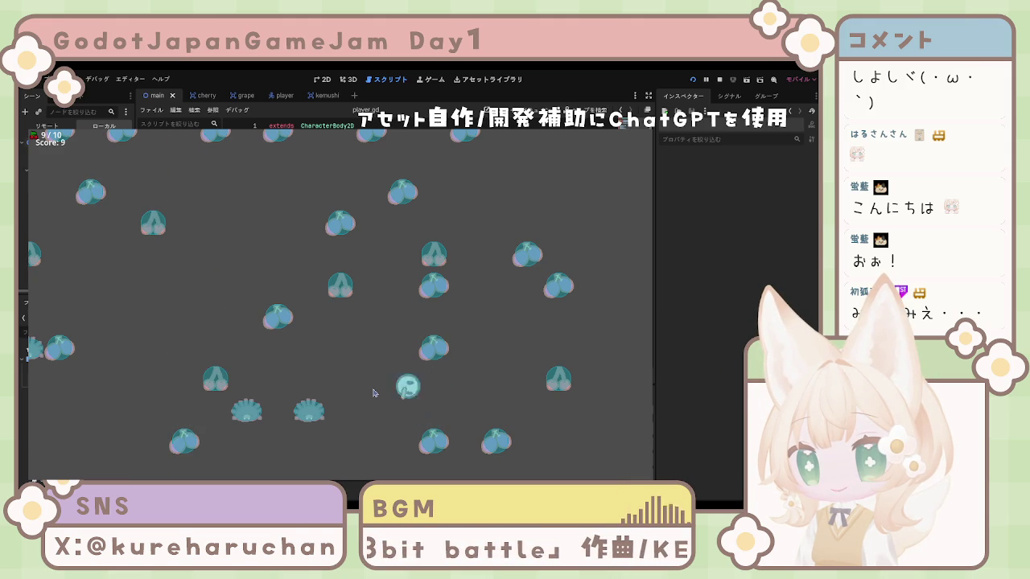
pyautogui.press('Right')
pyautogui.press('Right')
pyautogui.press('Down')
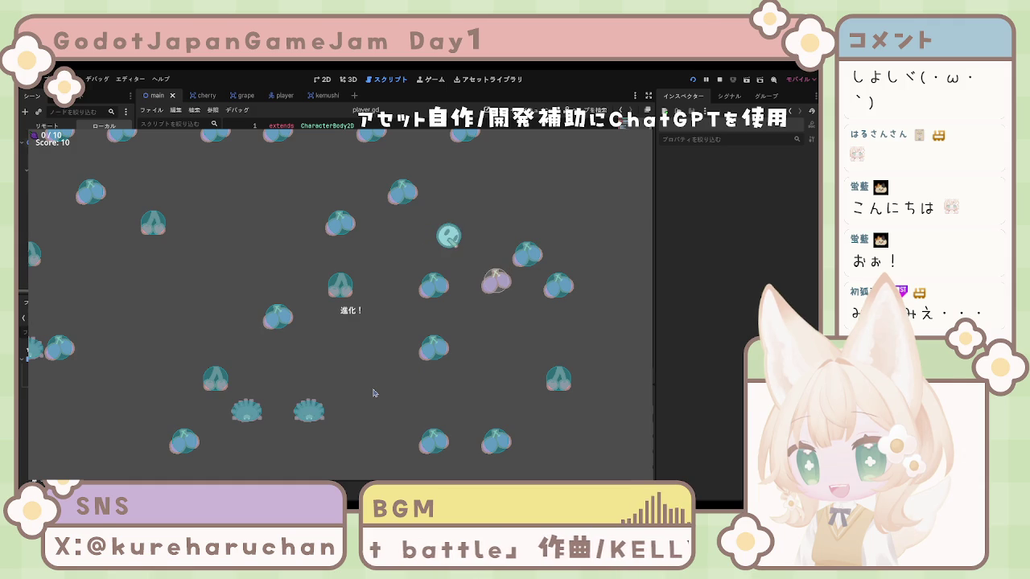
pyautogui.press('Right')
pyautogui.press('Down')
pyautogui.press('Left')
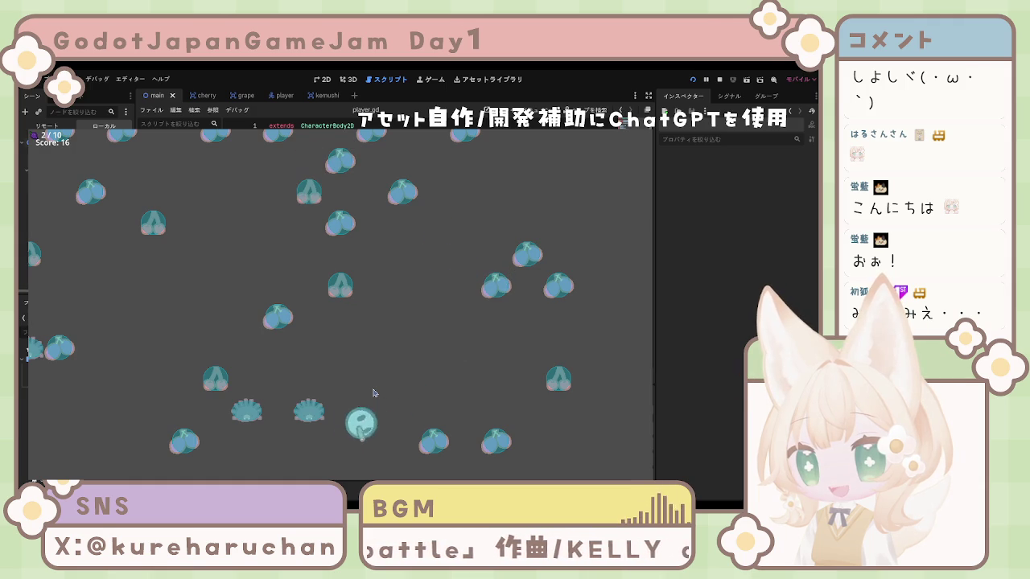
pyautogui.press('Right')
pyautogui.press('Down')
pyautogui.press('F8')
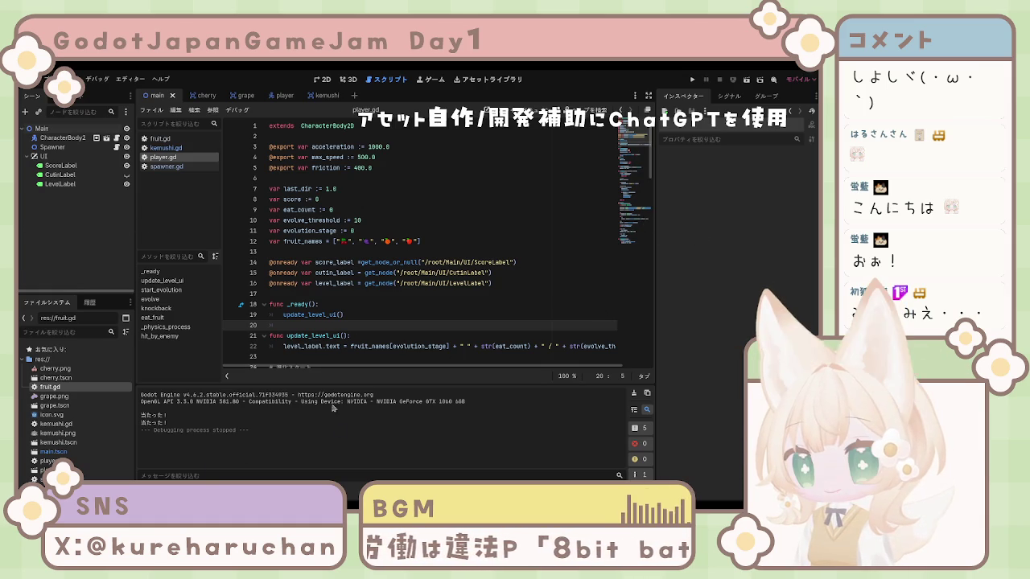
# Scroll down through the rest of player.gd, then switch to the kemushi.gd script
pyautogui.scroll(-9, 353, 332)
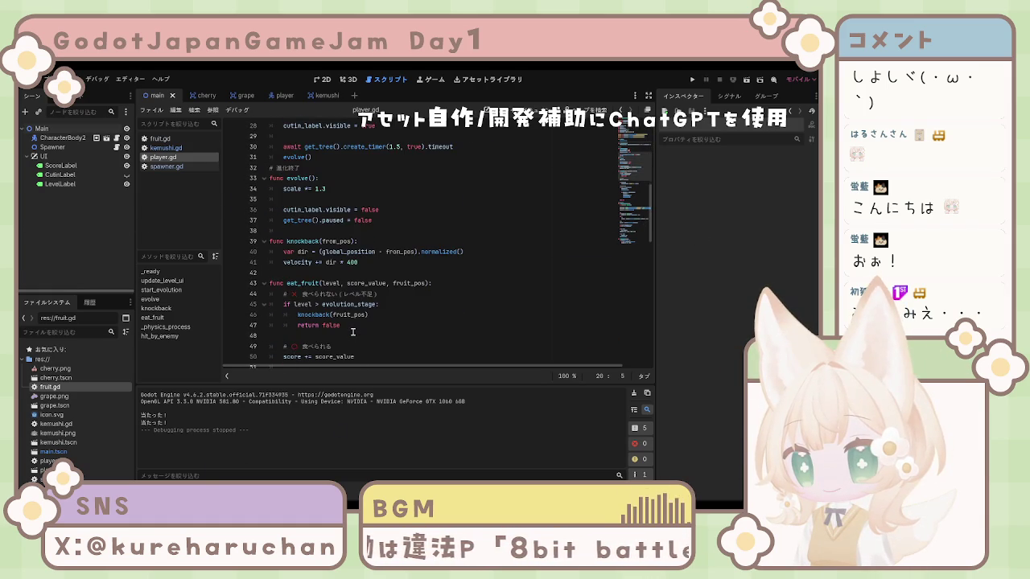
pyautogui.scroll(-15, 352, 332)
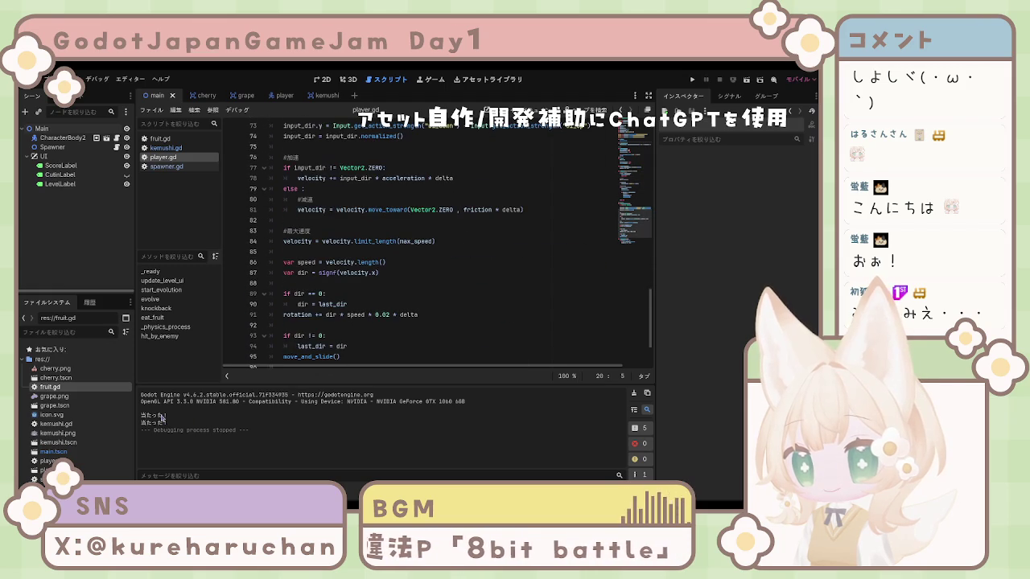
pyautogui.scroll(-3, 388, 310)
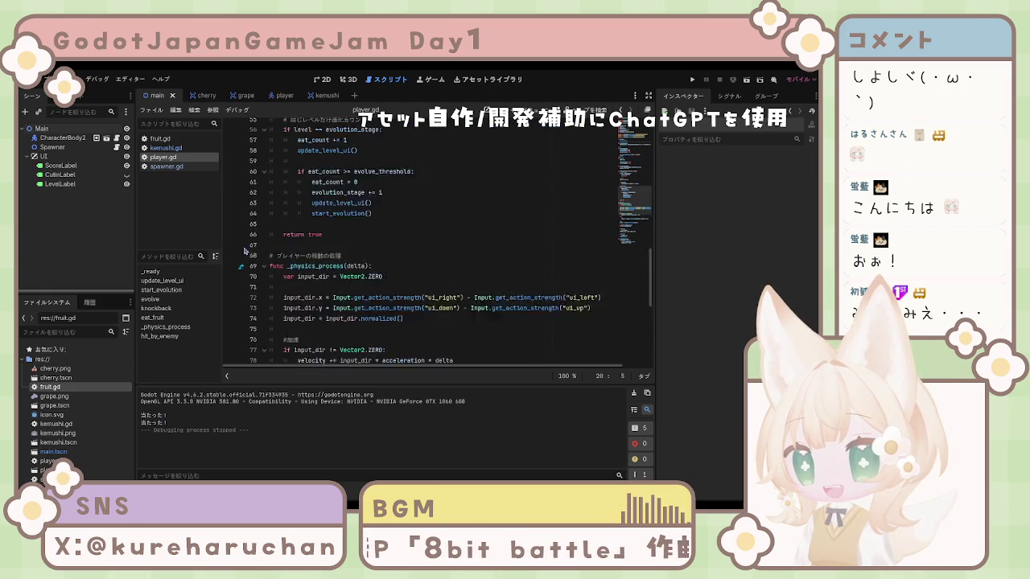
pyautogui.click(165, 166)
pyautogui.click(166, 148)
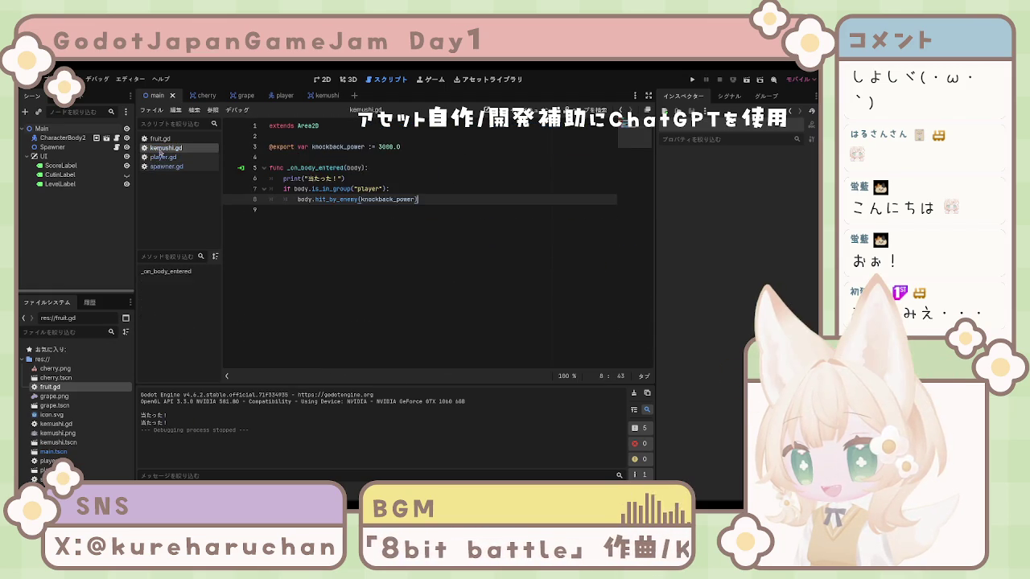
# Delete the print("当たった！") debug line and its empty line from kemushi.gd
pyautogui.click(164, 157)
pyautogui.click(167, 148)
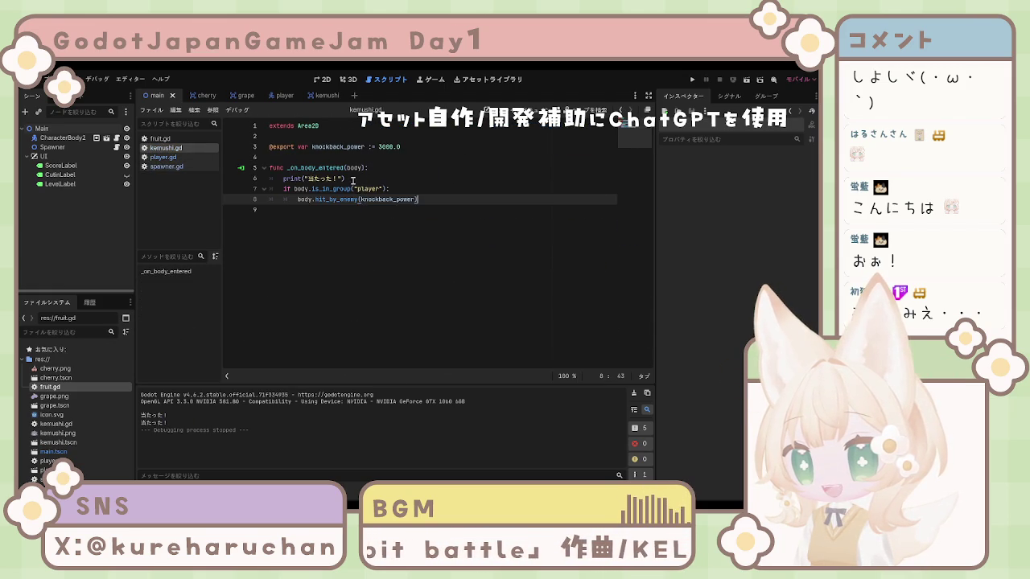
pyautogui.click(353, 180)
pyautogui.hotkey('shift', 'Home')
pyautogui.hotkey('shift', 'Home')
pyautogui.press('BackSpace')
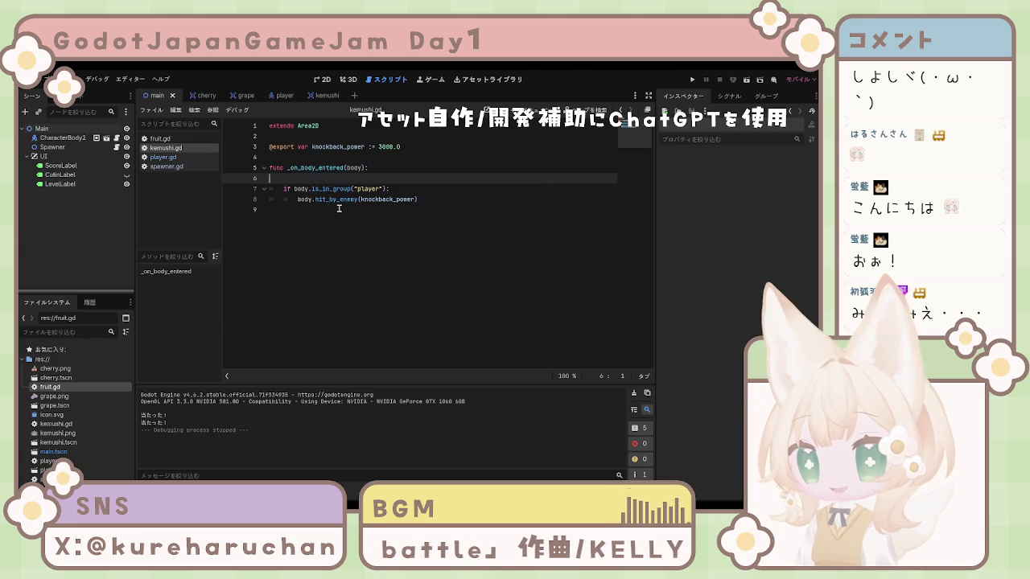
pyautogui.press('BackSpace')
# Check the end of kemushi.gd, then switch to spawner.gd
pyautogui.click(388, 207)
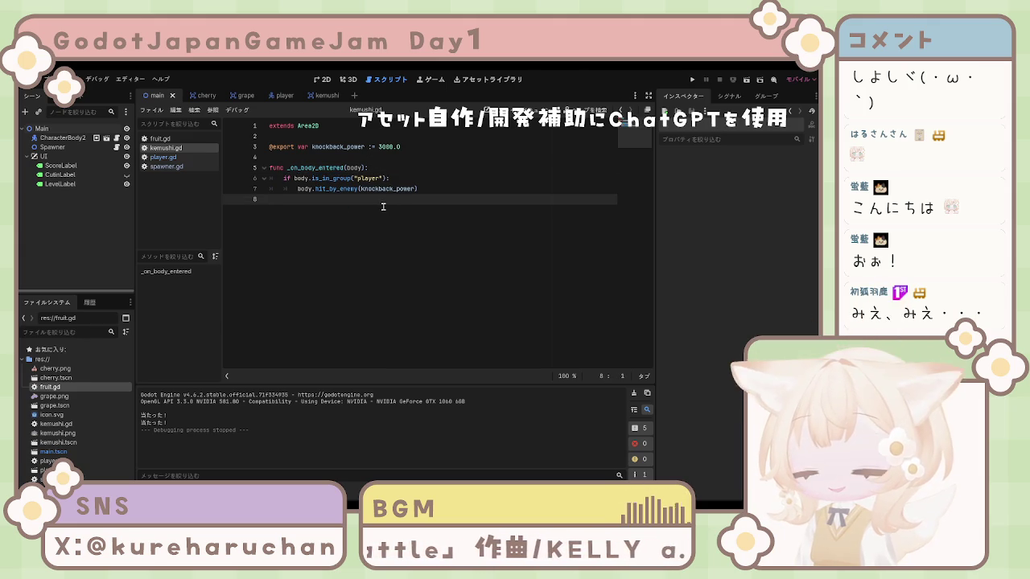
pyautogui.click(474, 188)
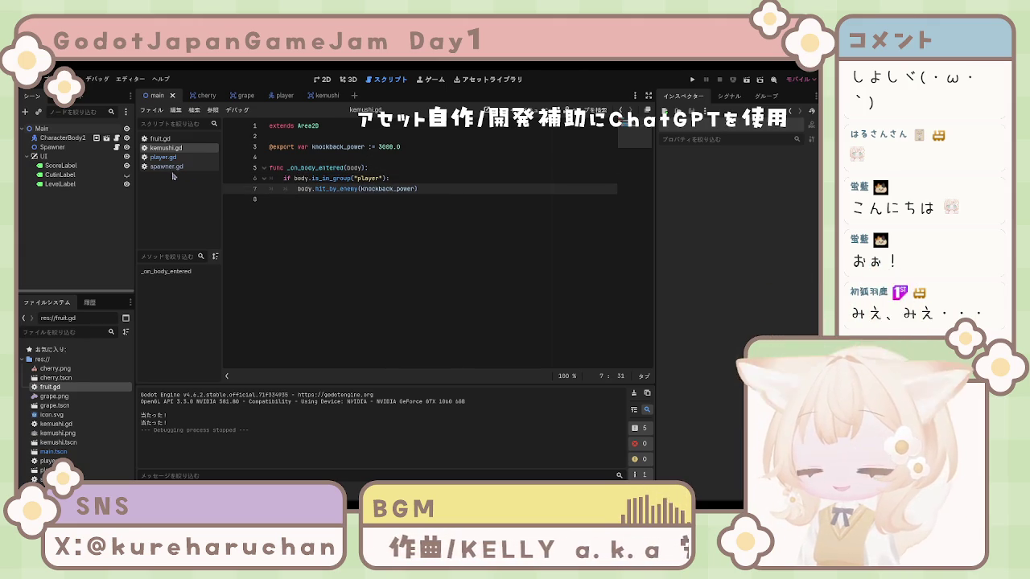
pyautogui.click(167, 166)
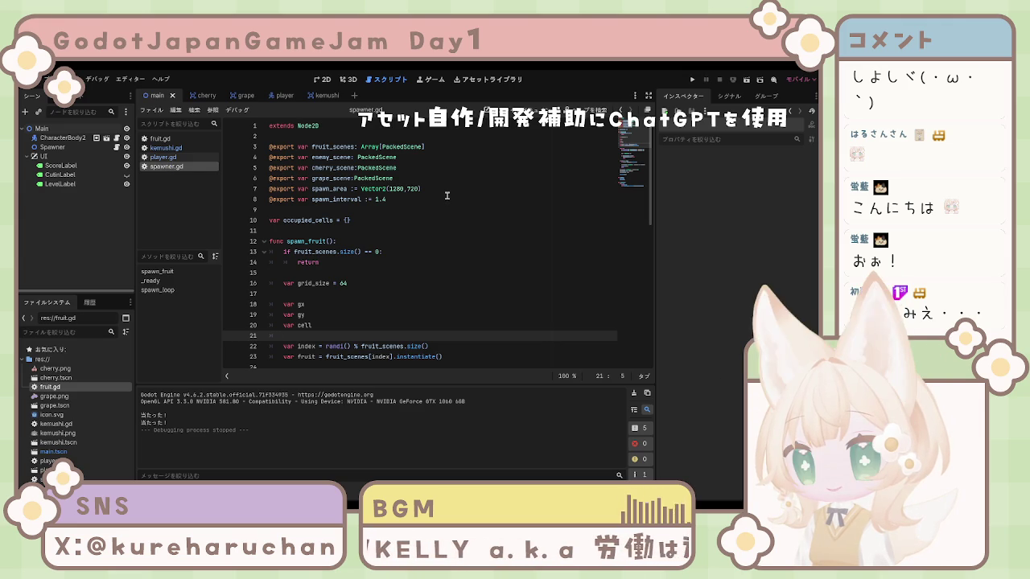
pyautogui.scroll(-8, 447, 195)
pyautogui.scroll(-3, 447, 196)
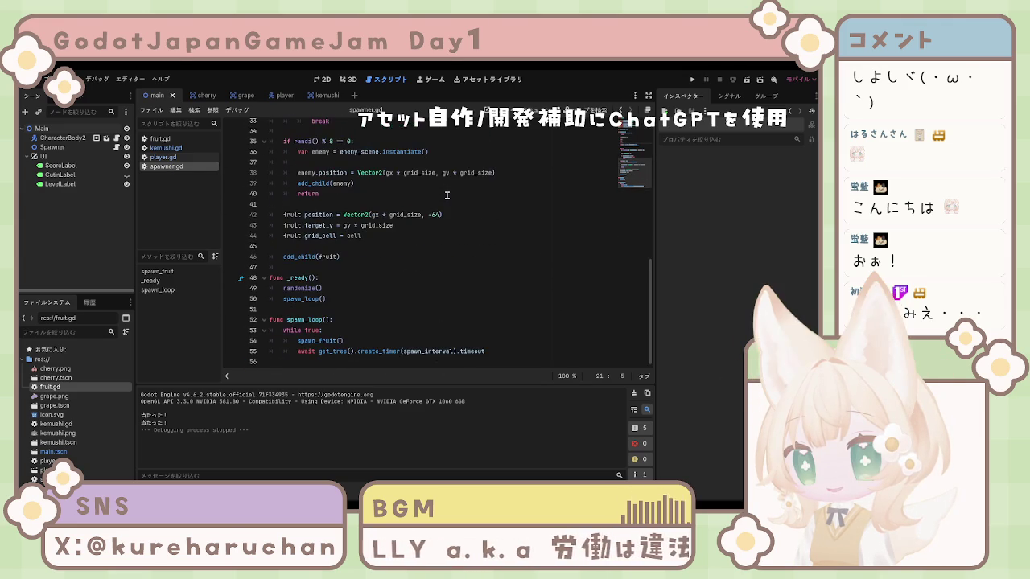
pyautogui.scroll(11, 446, 197)
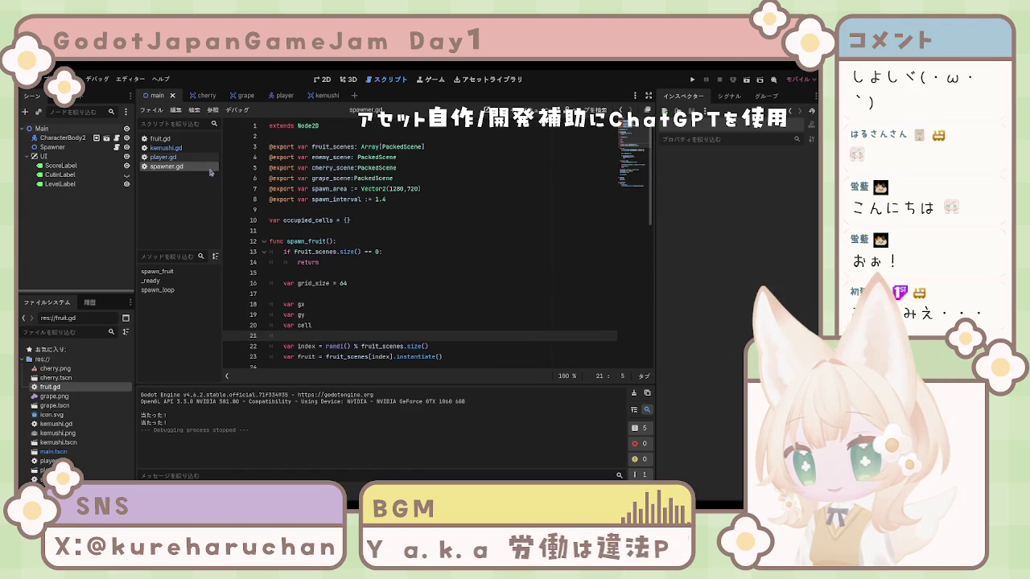
pyautogui.click(191, 160)
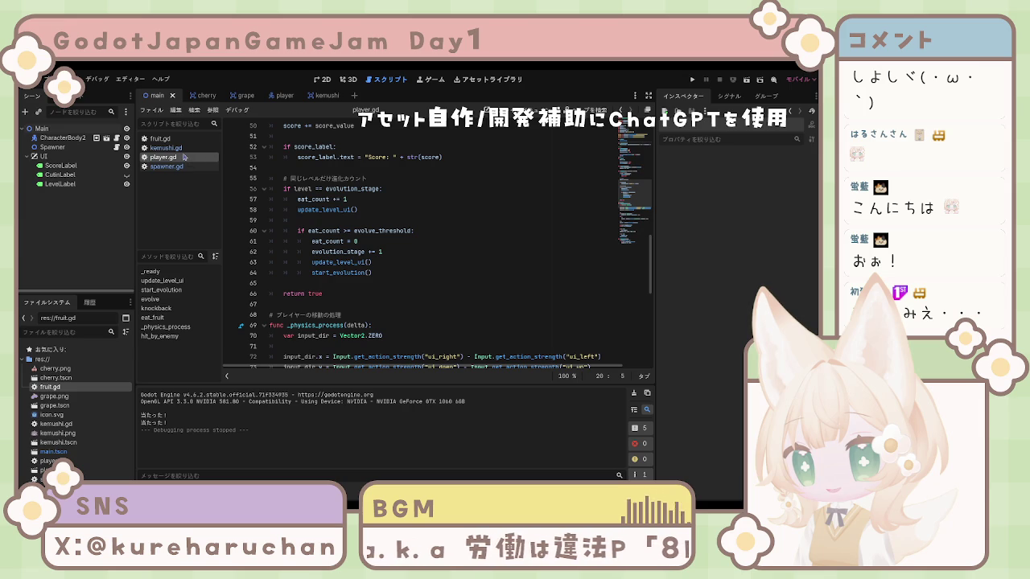
pyautogui.click(183, 149)
pyautogui.press('Up')
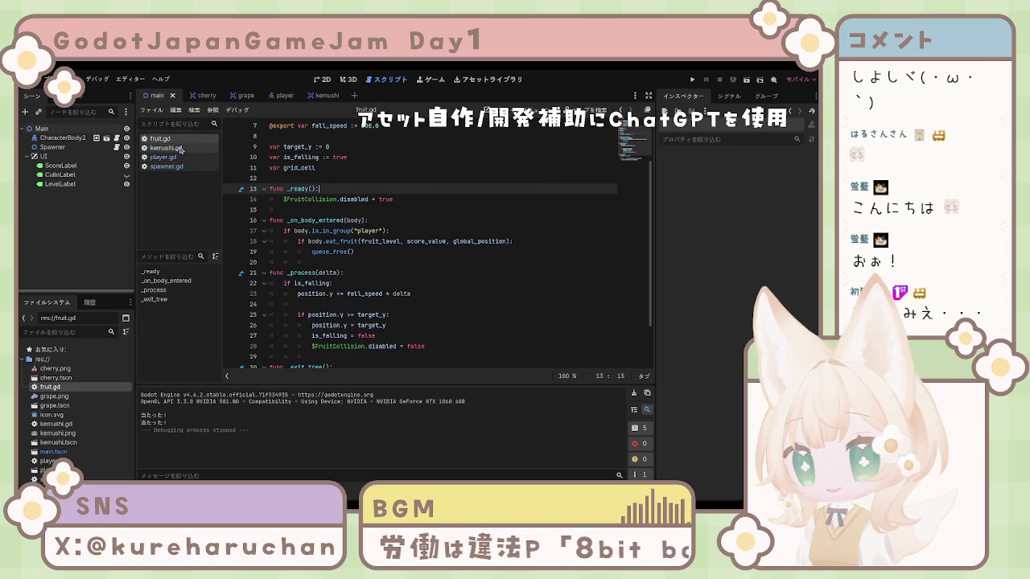
pyautogui.click(179, 149)
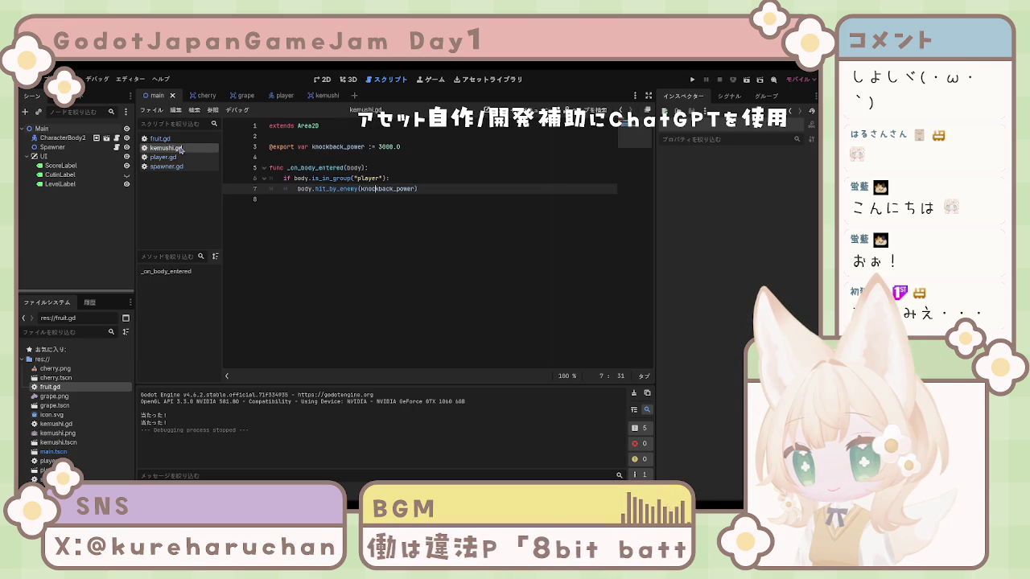
pyautogui.click(179, 157)
pyautogui.click(178, 165)
pyautogui.click(178, 157)
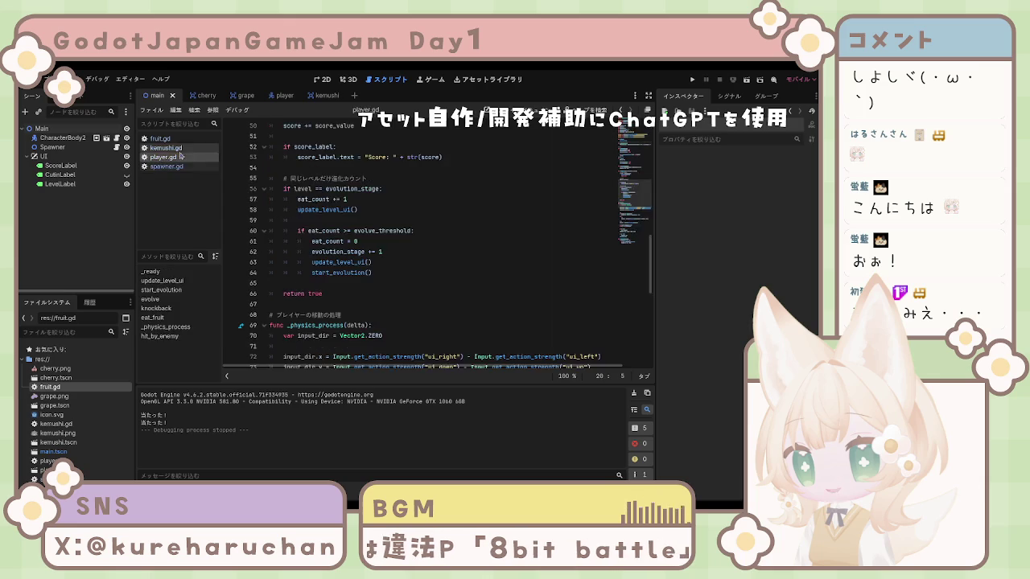
pyautogui.click(178, 142)
pyautogui.click(179, 148)
pyautogui.click(178, 157)
pyautogui.click(179, 166)
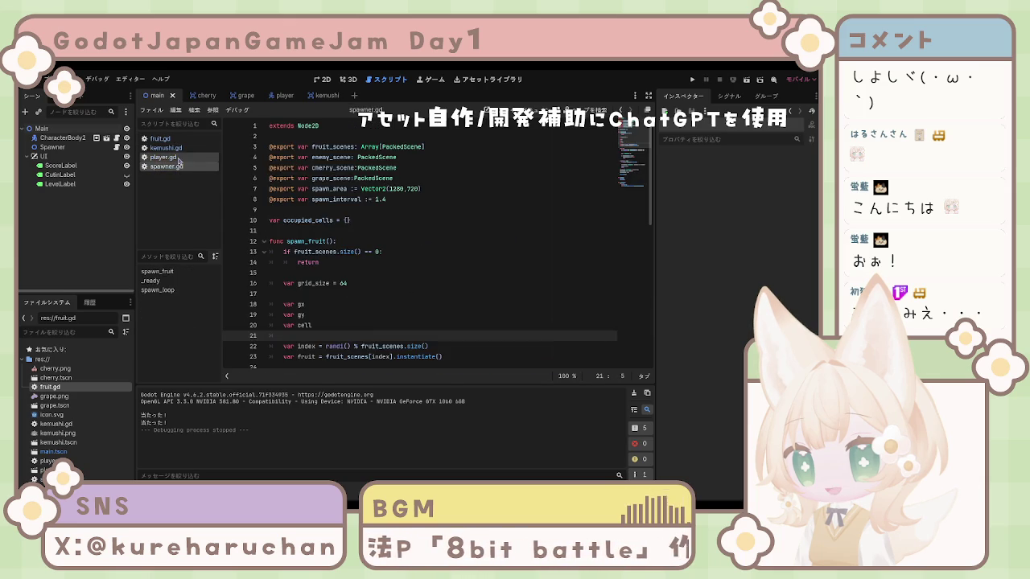
pyautogui.click(178, 149)
pyautogui.click(179, 138)
pyautogui.click(179, 148)
pyautogui.click(179, 157)
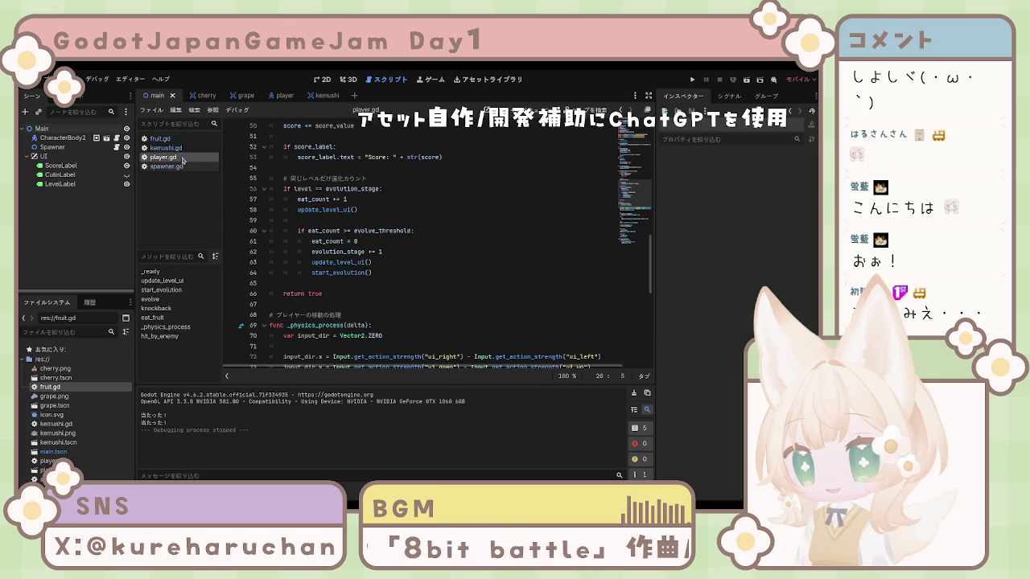
pyautogui.click(178, 148)
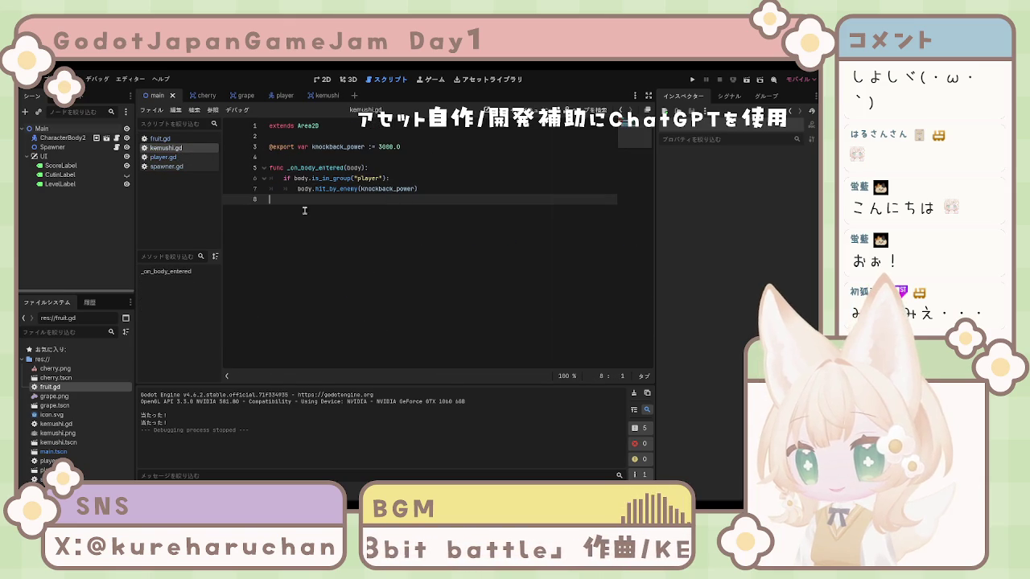
pyautogui.press('BackSpace')
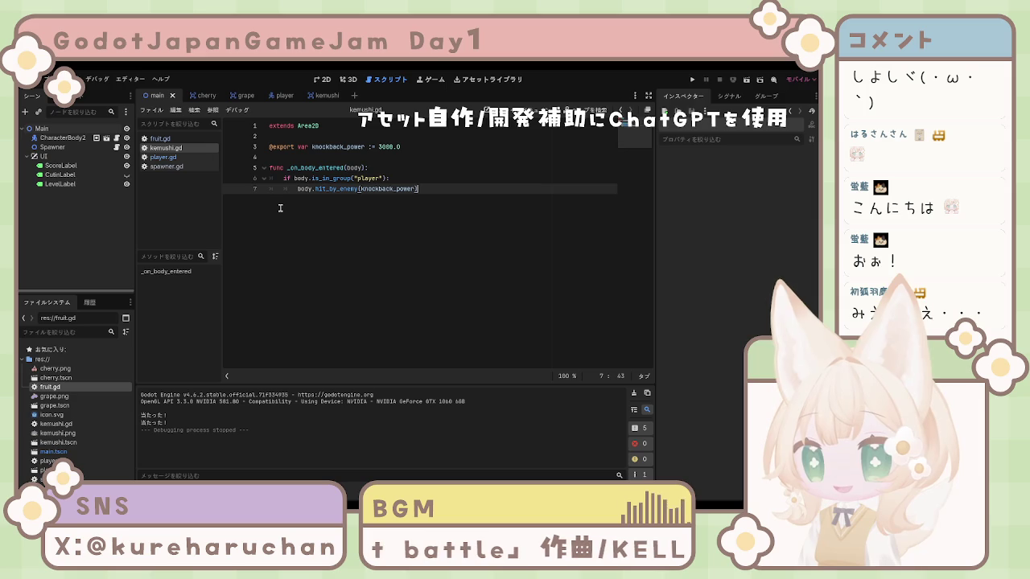
pyautogui.hotkey('ctrl', 'z')
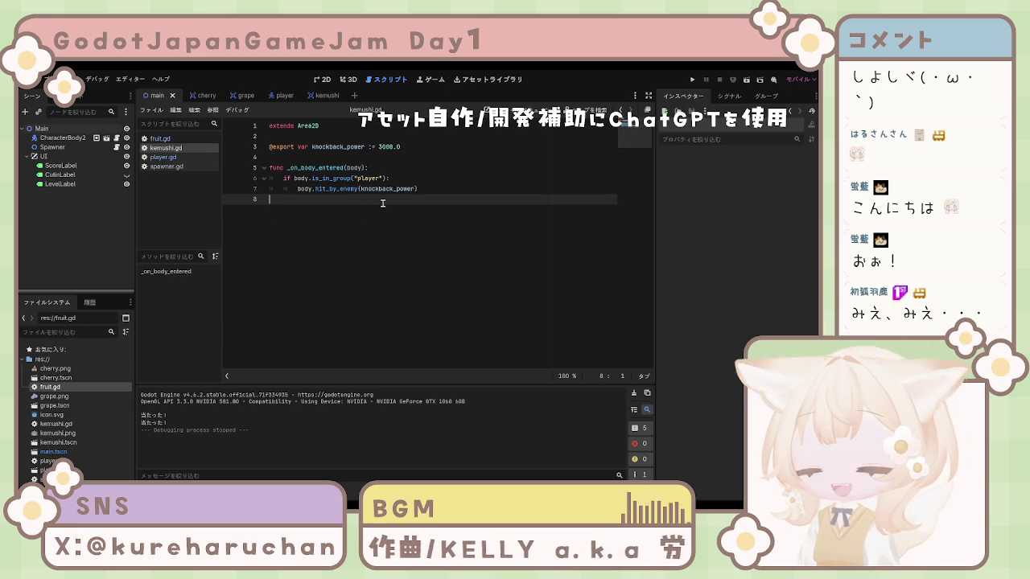
pyautogui.hotkey('ctrl', 's')
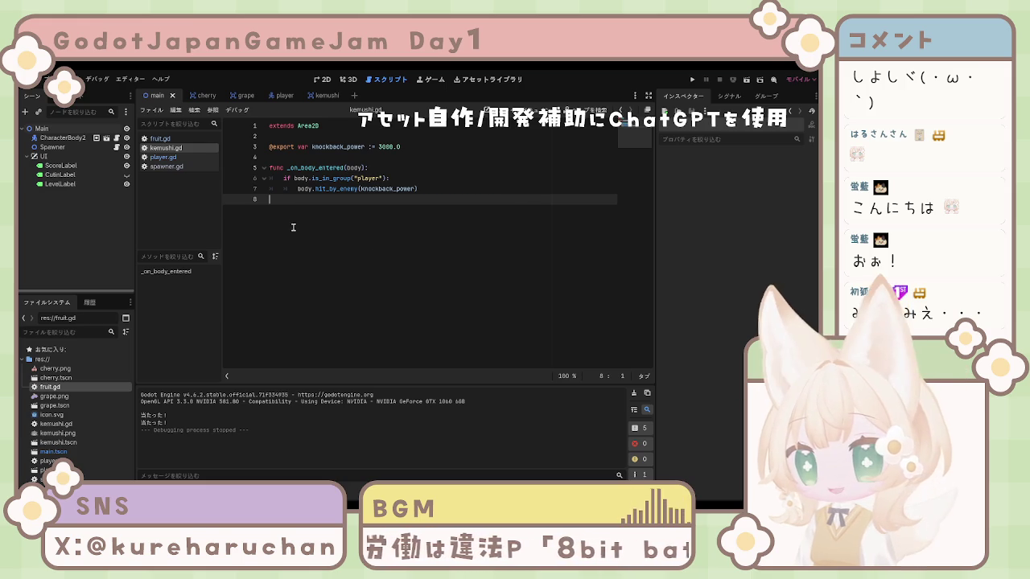
pyautogui.click(390, 167)
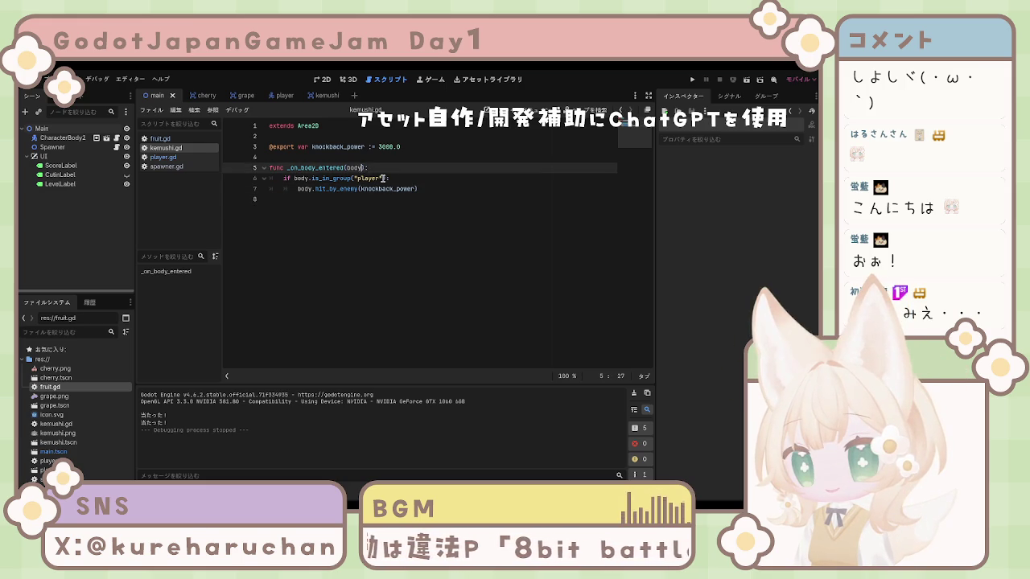
pyautogui.click(337, 129)
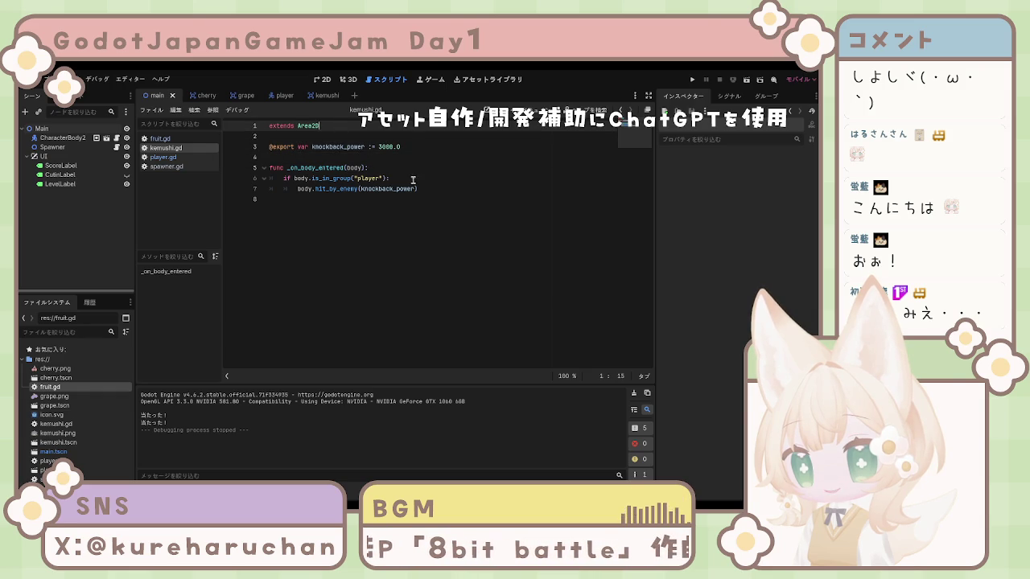
pyautogui.click(413, 180)
pyautogui.click(427, 195)
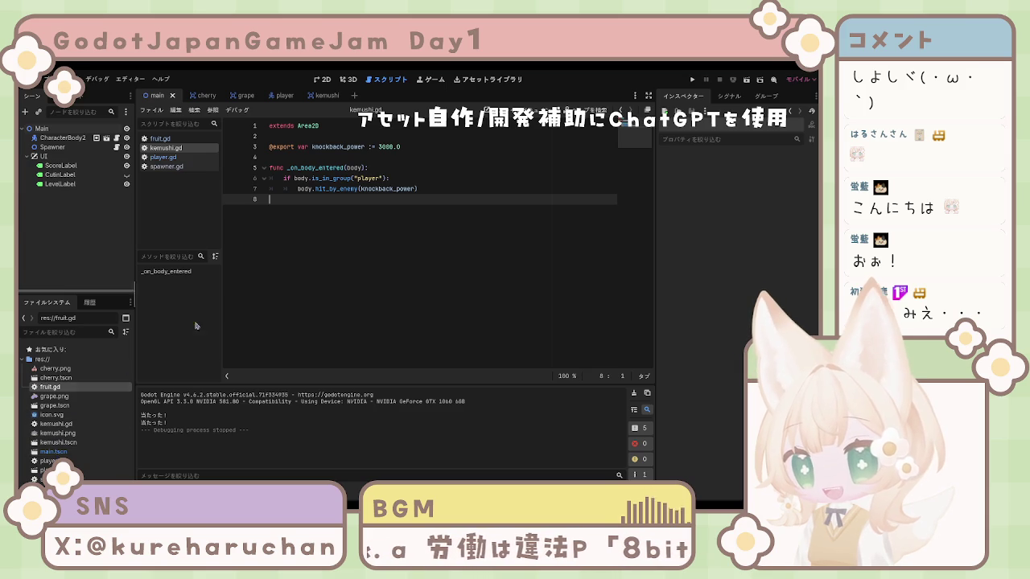
# Go through the scene tabs to the grape scene and show it in the 2D view
pyautogui.click(195, 95)
pyautogui.click(246, 96)
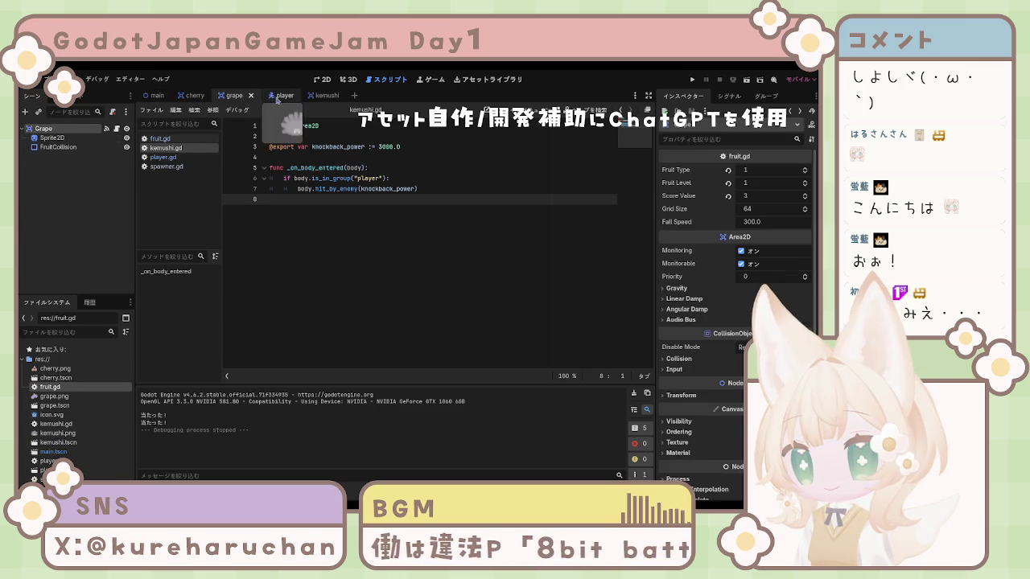
pyautogui.click(273, 95)
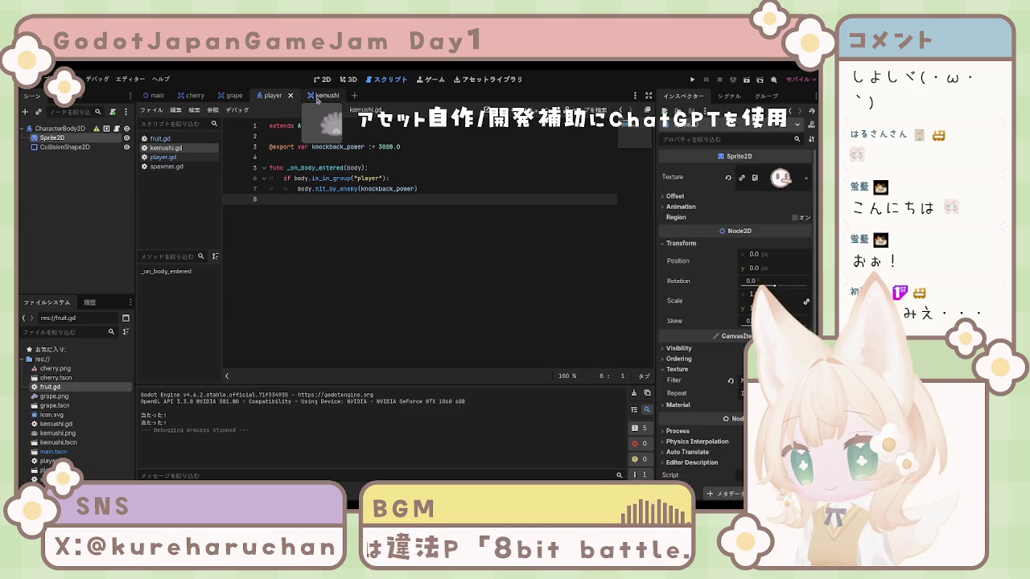
pyautogui.click(318, 96)
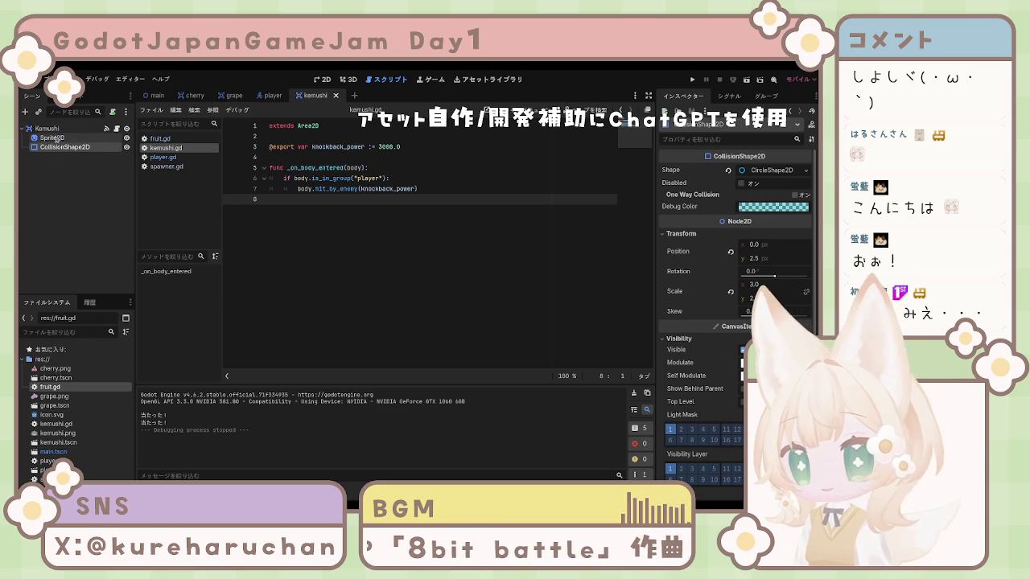
pyautogui.click(234, 96)
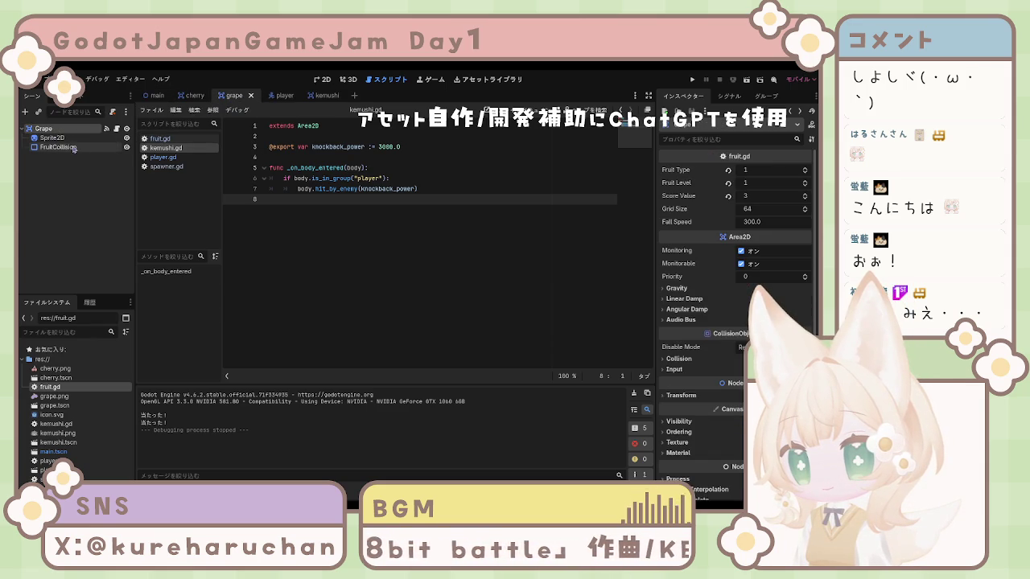
pyautogui.click(322, 79)
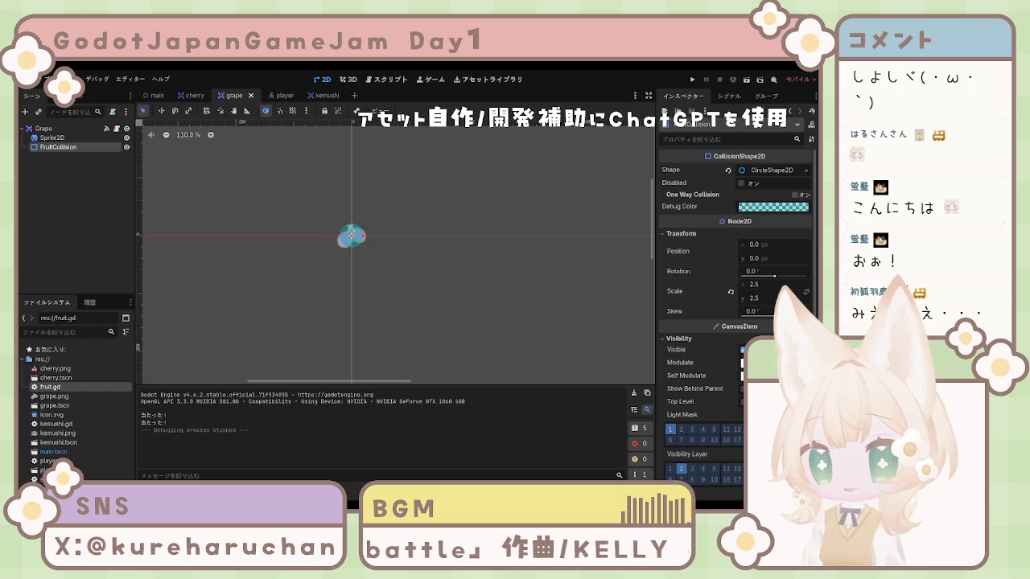
# Fit the grape's FruitCollision to scale 3.215 × 2.065, rotation -18.4°, position y 5.485
pyautogui.moveTo(756, 288); pyautogui.dragTo(785, 289)
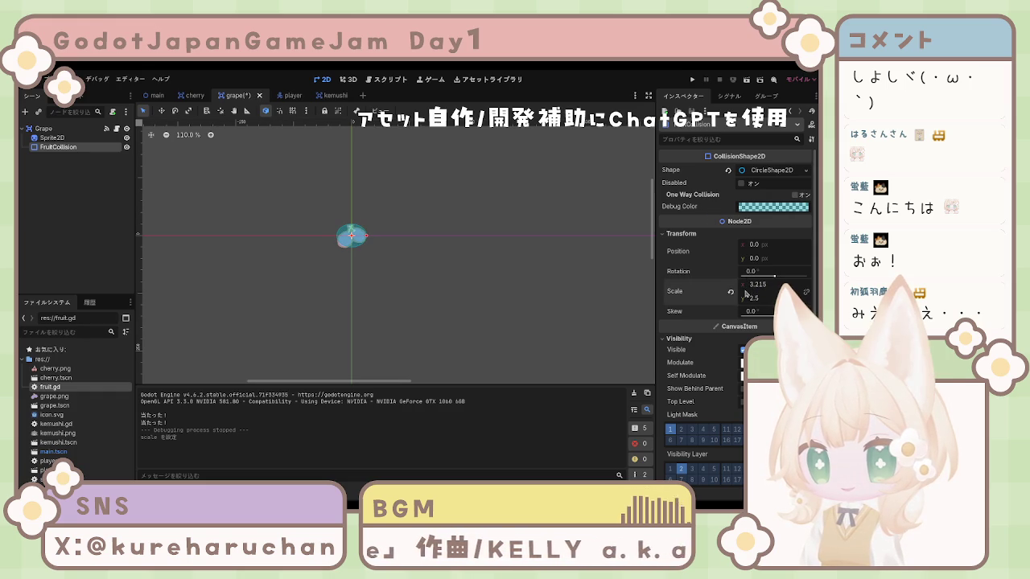
pyautogui.moveTo(777, 279); pyautogui.dragTo(774, 279)
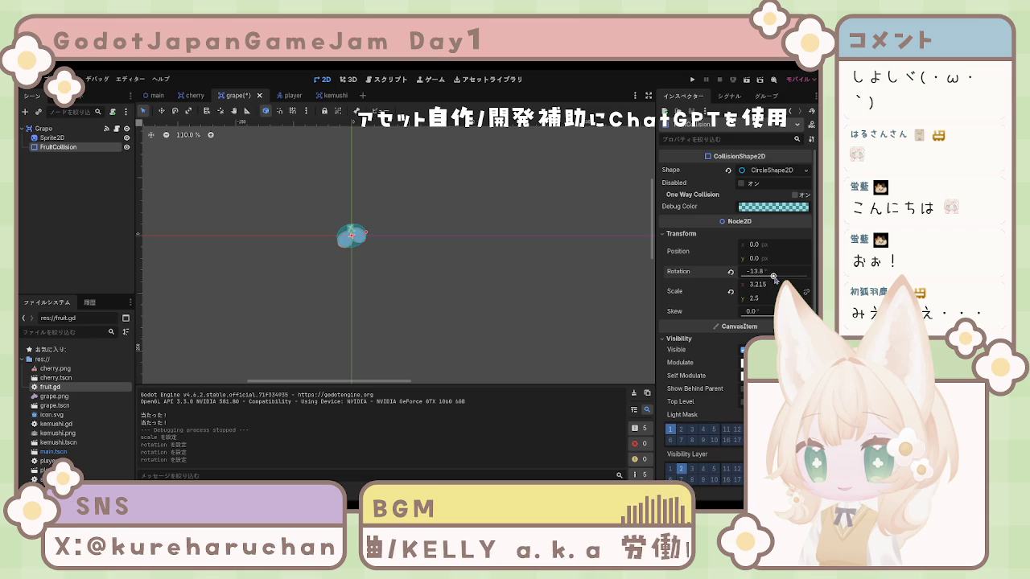
pyautogui.moveTo(768, 264); pyautogui.dragTo(771, 264)
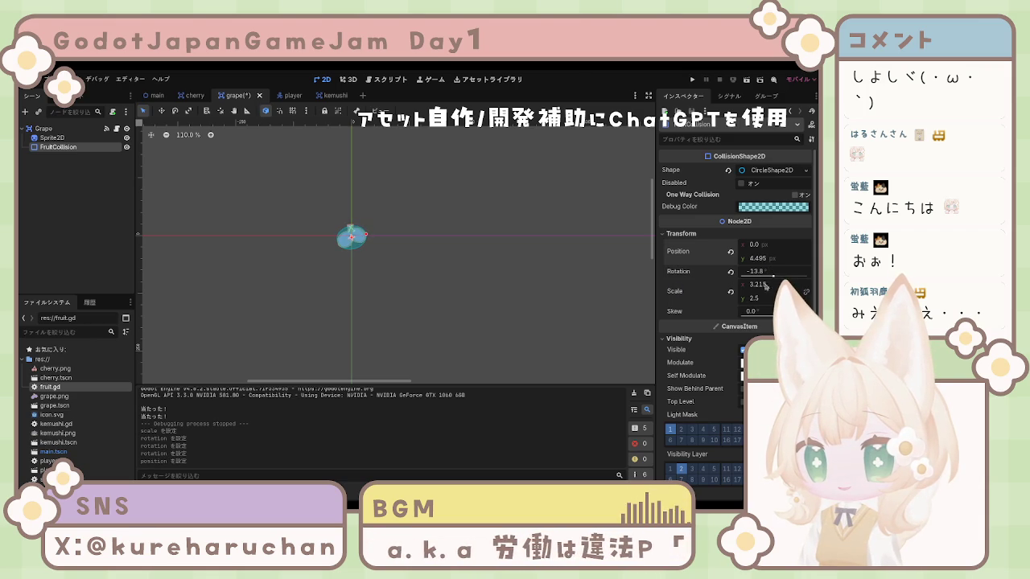
pyautogui.moveTo(774, 278); pyautogui.dragTo(752, 258)
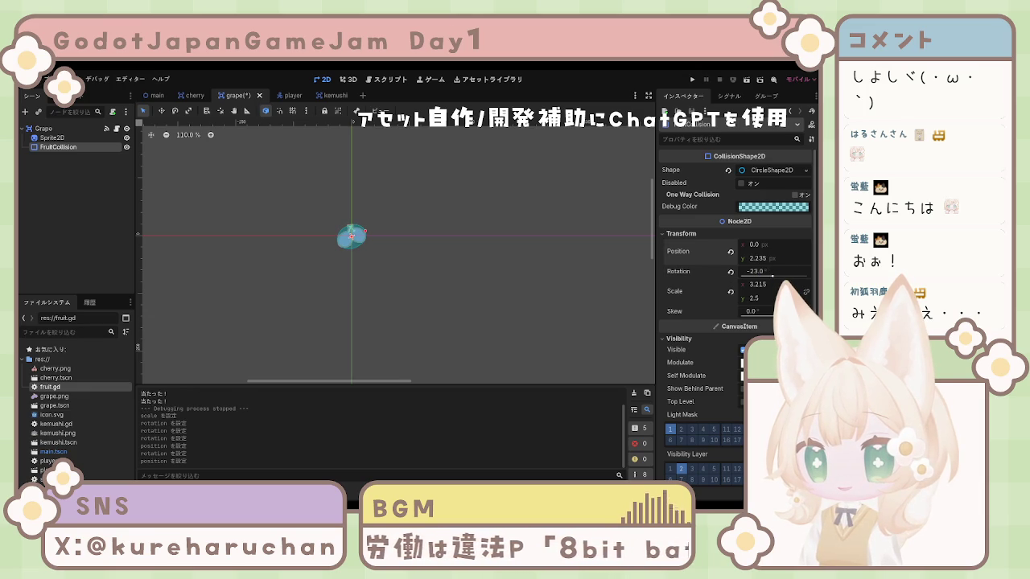
pyautogui.moveTo(770, 300); pyautogui.dragTo(756, 301)
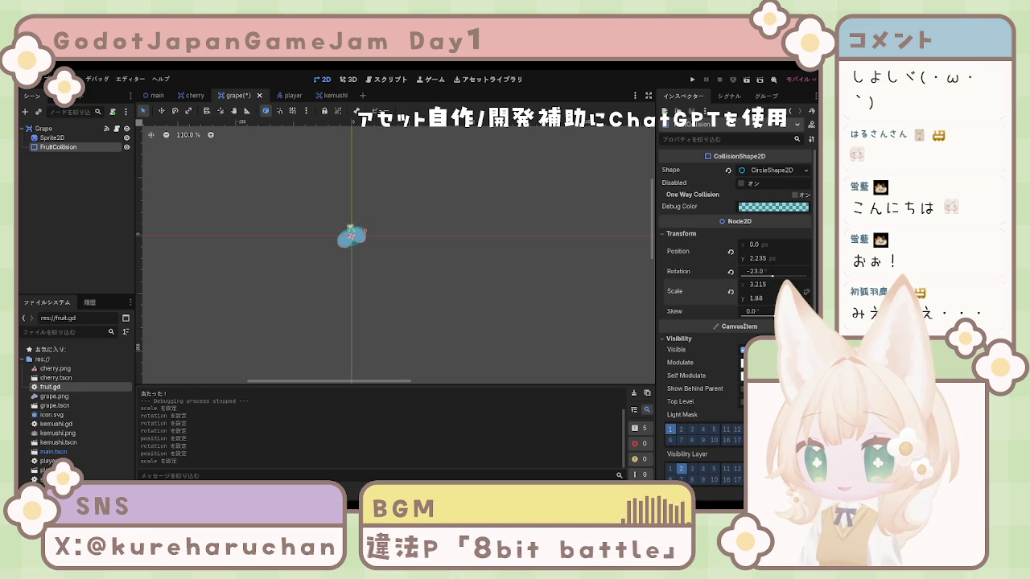
pyautogui.moveTo(774, 276); pyautogui.dragTo(771, 276)
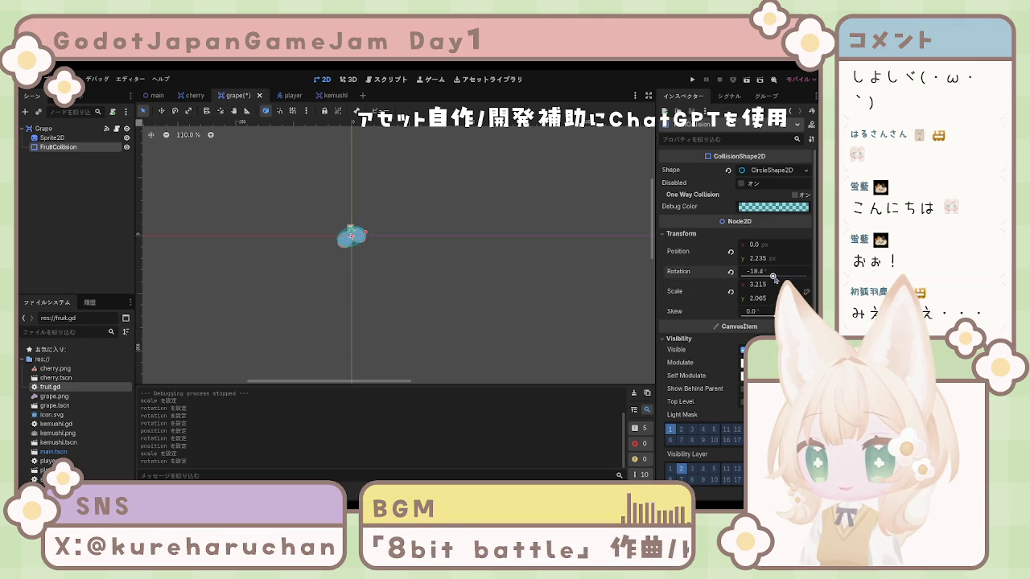
pyautogui.moveTo(769, 260); pyautogui.dragTo(775, 260)
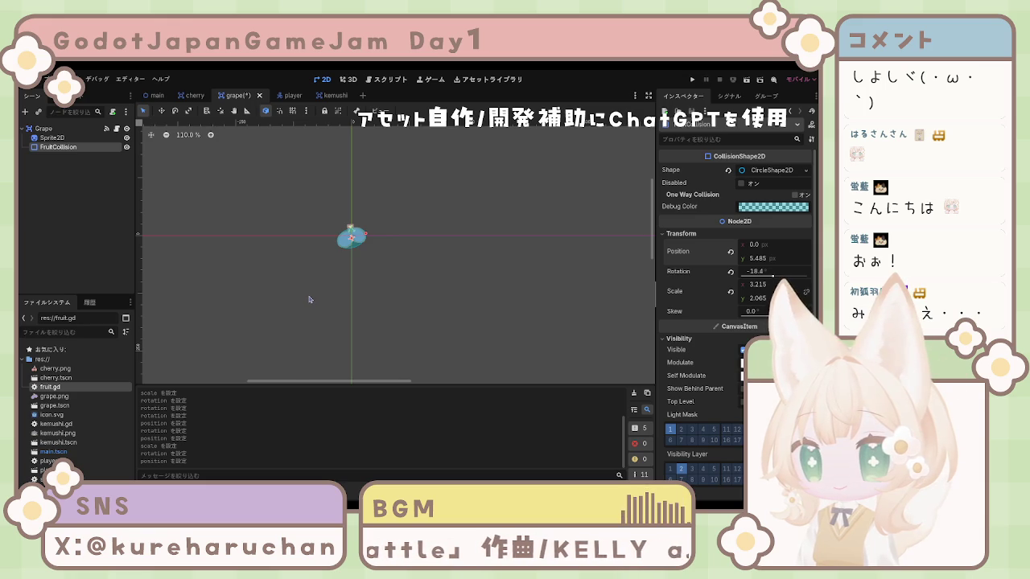
pyautogui.click(468, 287)
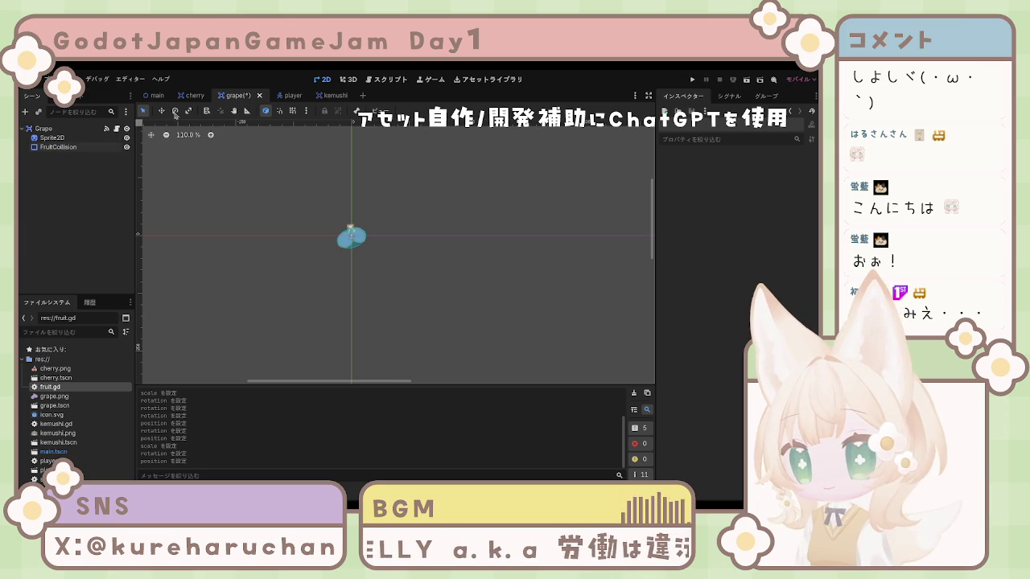
# Open the cherry scene, centre the view, and select its FruitCollision shape
pyautogui.click(193, 96)
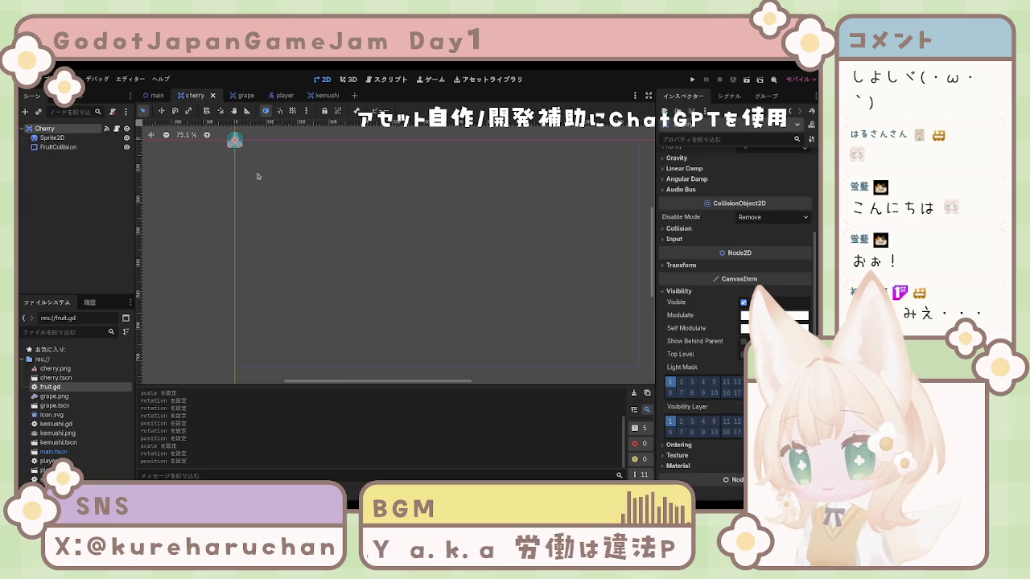
pyautogui.moveTo(234, 165); pyautogui.dragTo(358, 256)
pyautogui.hotkey('shift', 'f')
pyautogui.scroll(5, 401, 288)
pyautogui.click(407, 240)
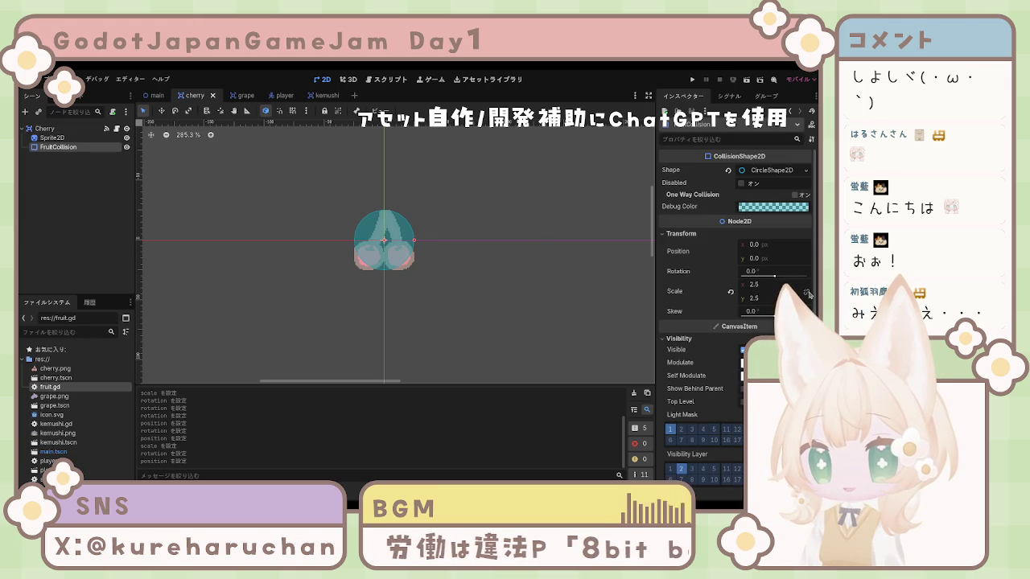
# Set the cherry's collision circle scale to 3.0, undoing an accidental rotation
pyautogui.moveTo(761, 284); pyautogui.dragTo(744, 284)
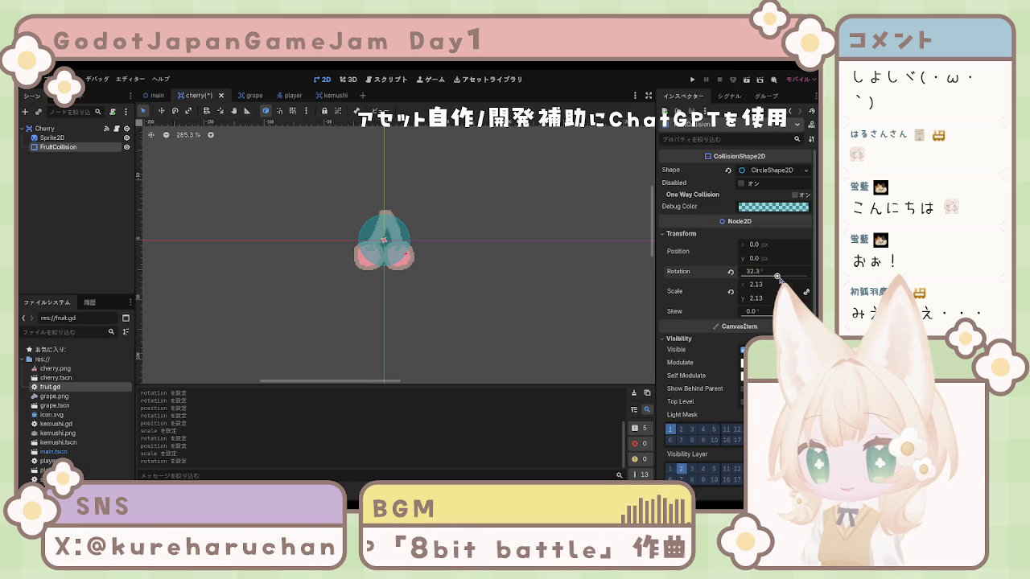
pyautogui.hotkey('ctrl', 'z')
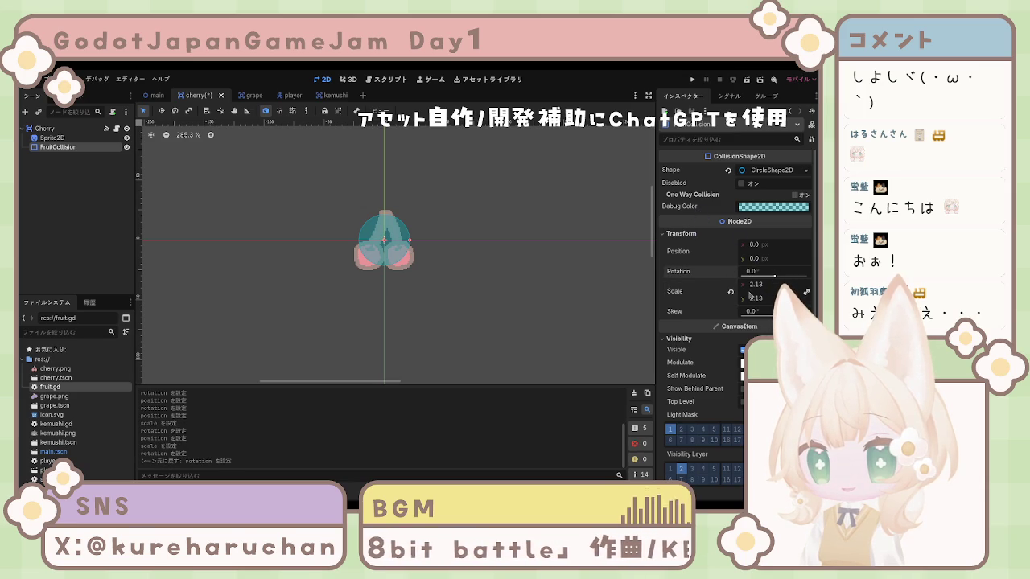
pyautogui.moveTo(748, 293); pyautogui.dragTo(761, 292)
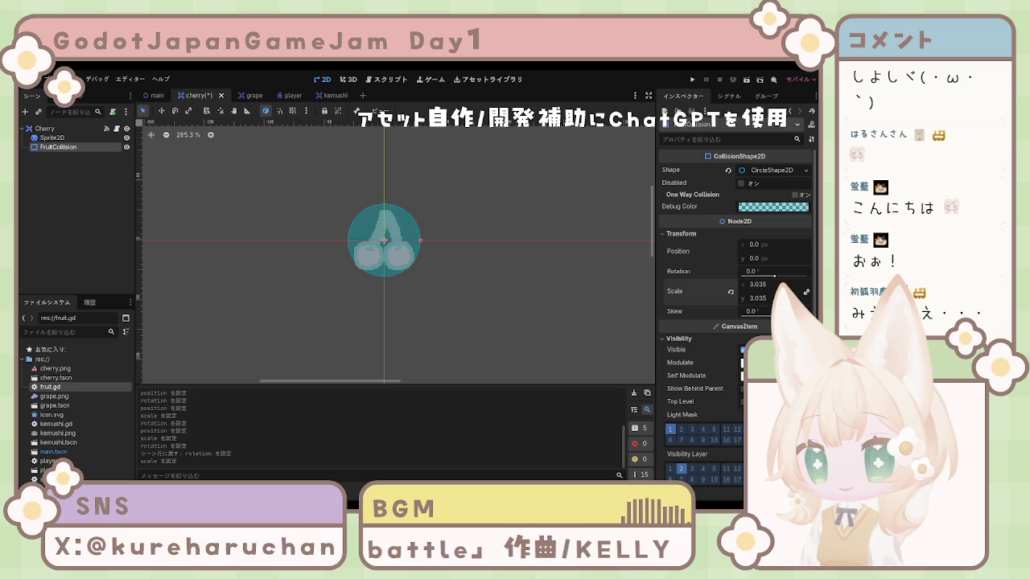
pyautogui.moveTo(756, 284); pyautogui.dragTo(751, 284)
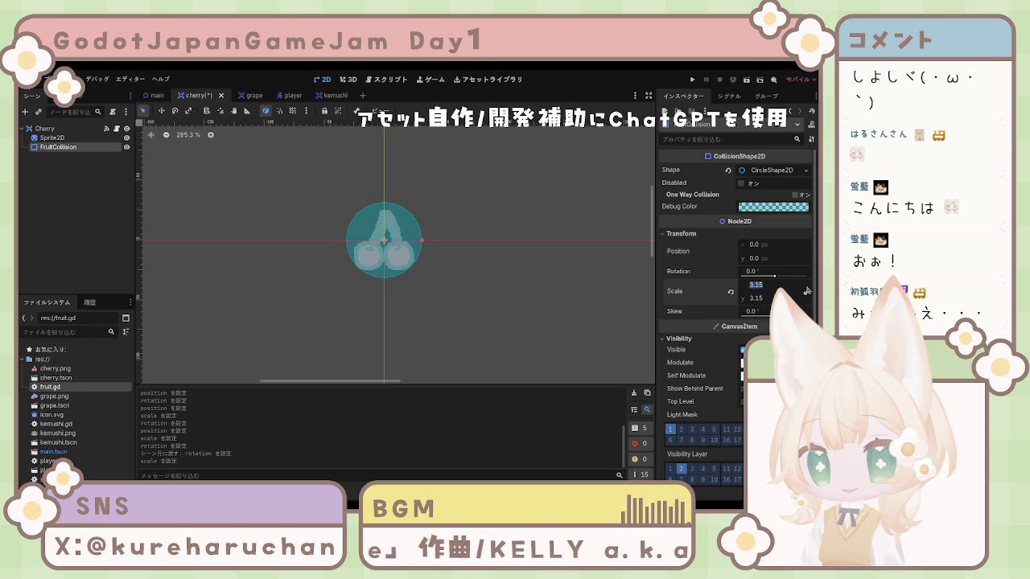
pyautogui.write('3')
pyautogui.press('Return')
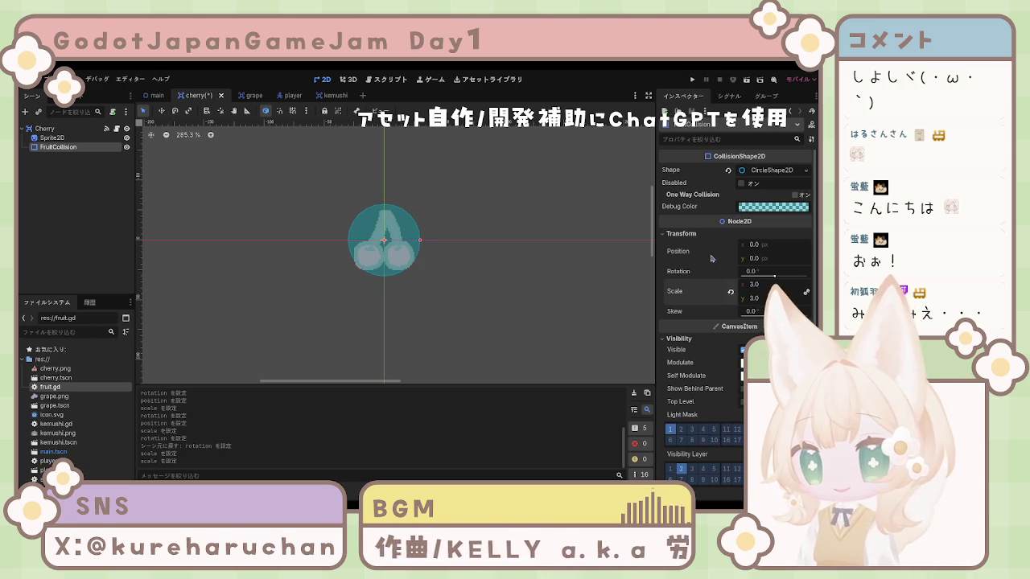
# Lower the collision circle to y 3.0 and save the cherry scene
pyautogui.moveTo(760, 260); pyautogui.dragTo(767, 260)
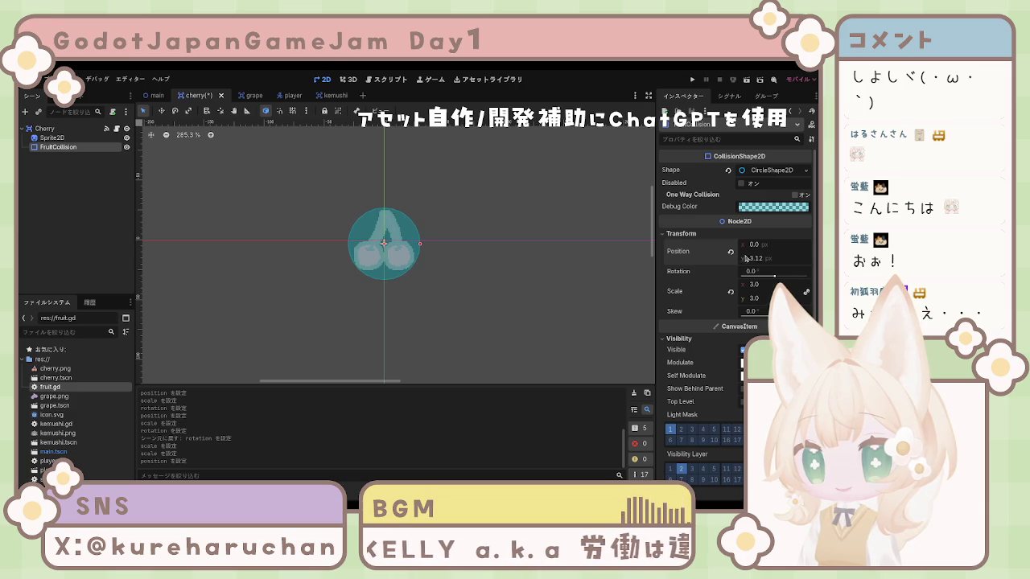
pyautogui.press('Return')
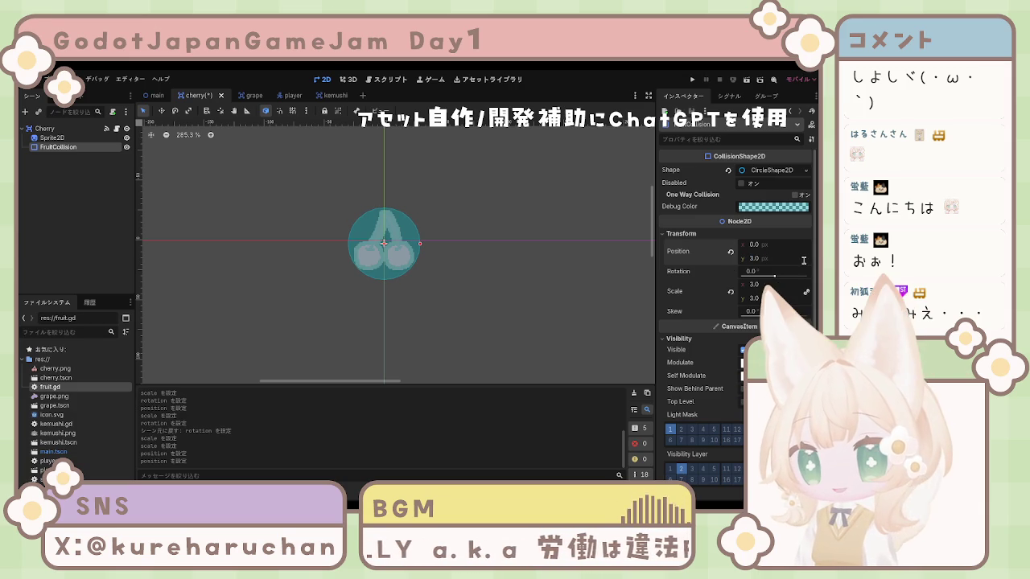
pyautogui.click(575, 266)
pyautogui.scroll(-7, 575, 265)
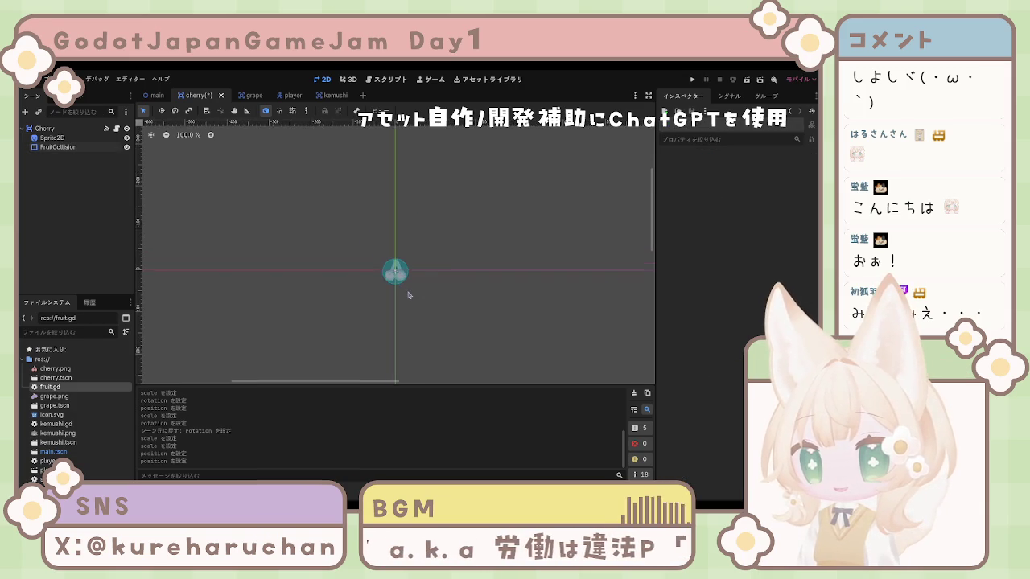
pyautogui.hotkey('ctrl', 's')
pyautogui.click(156, 96)
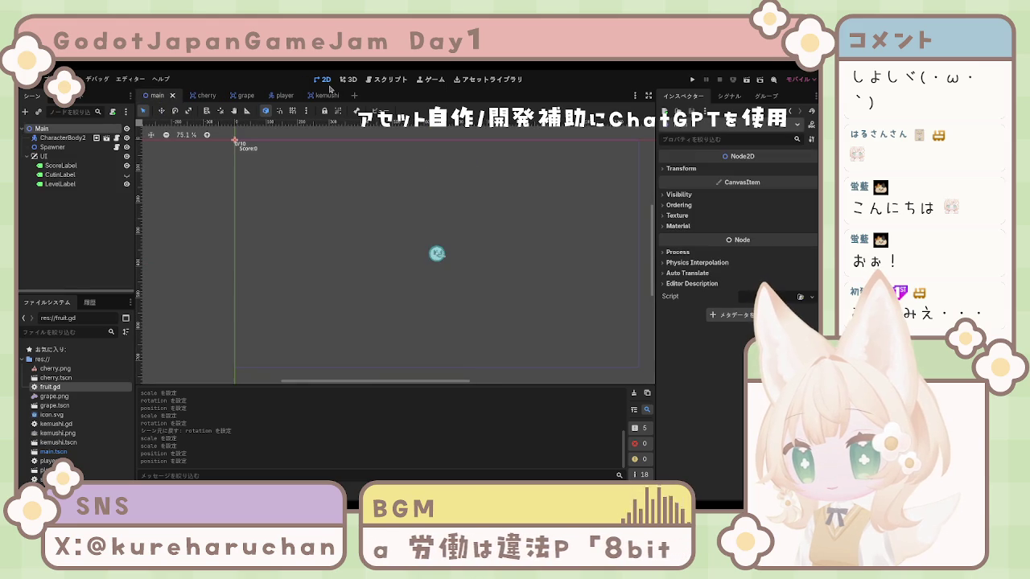
# Run the game from the Script workspace and eat fruit until the label reads 4 / 10
pyautogui.click(379, 81)
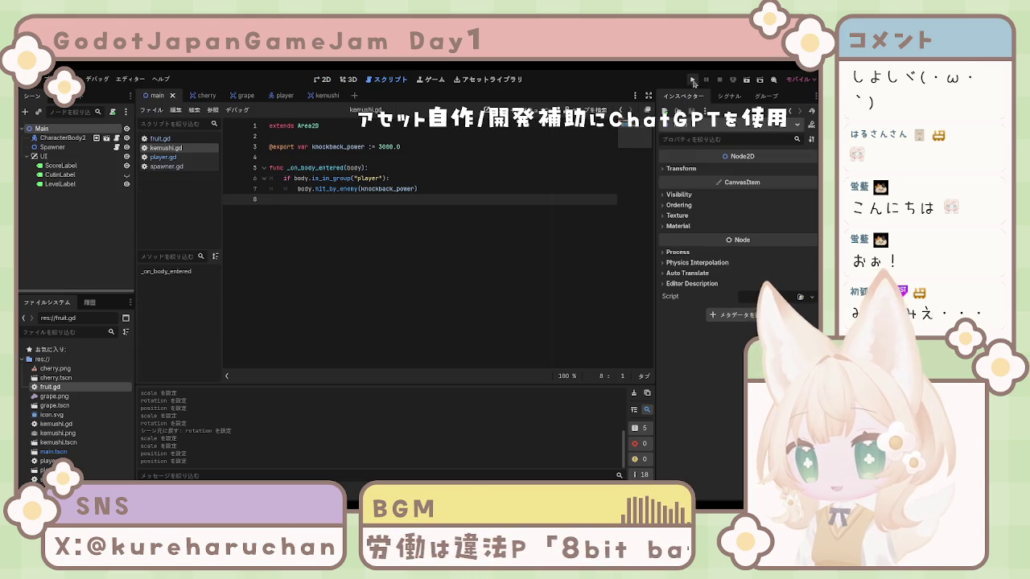
pyautogui.press('F5')
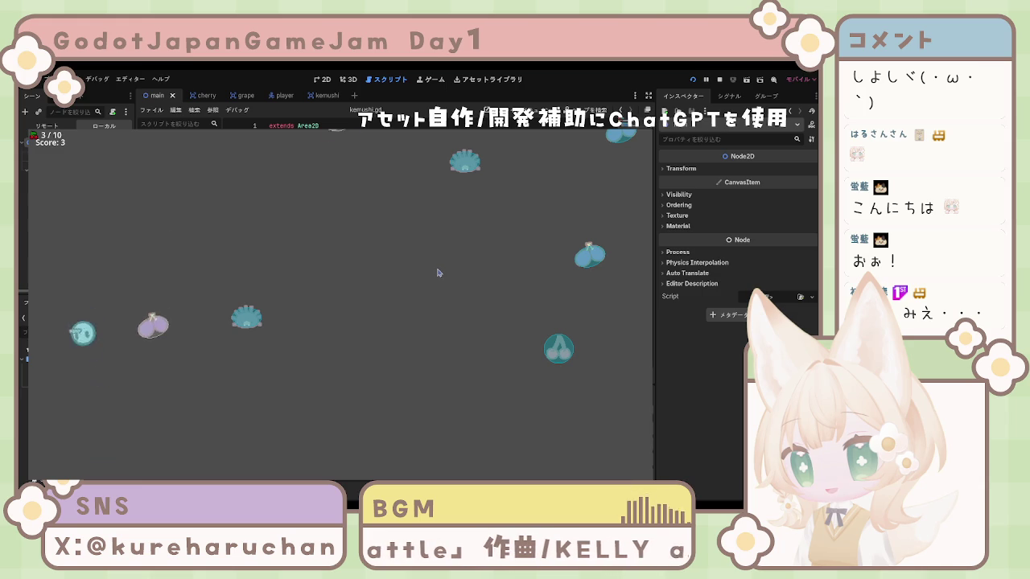
pyautogui.click(438, 273)
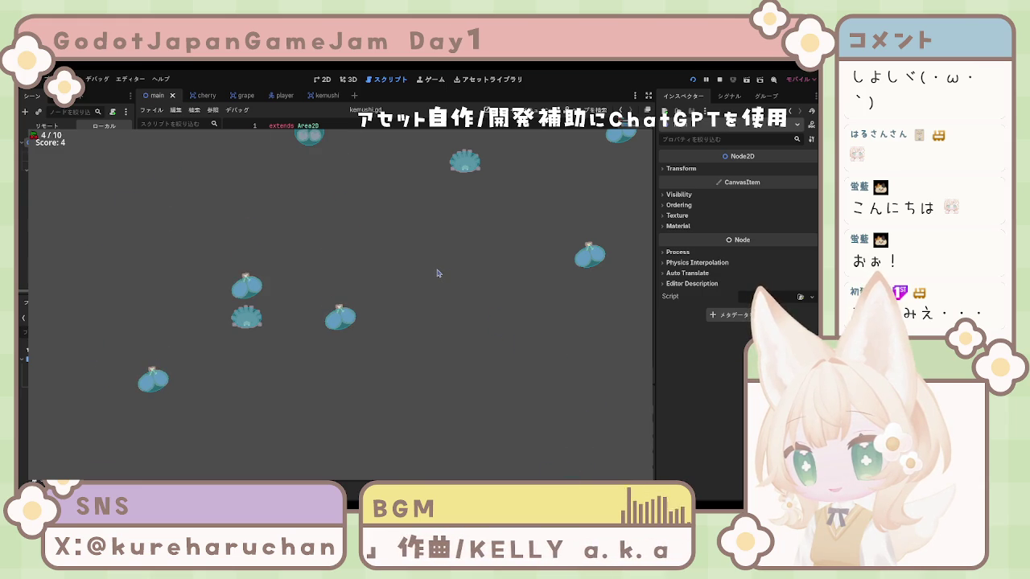
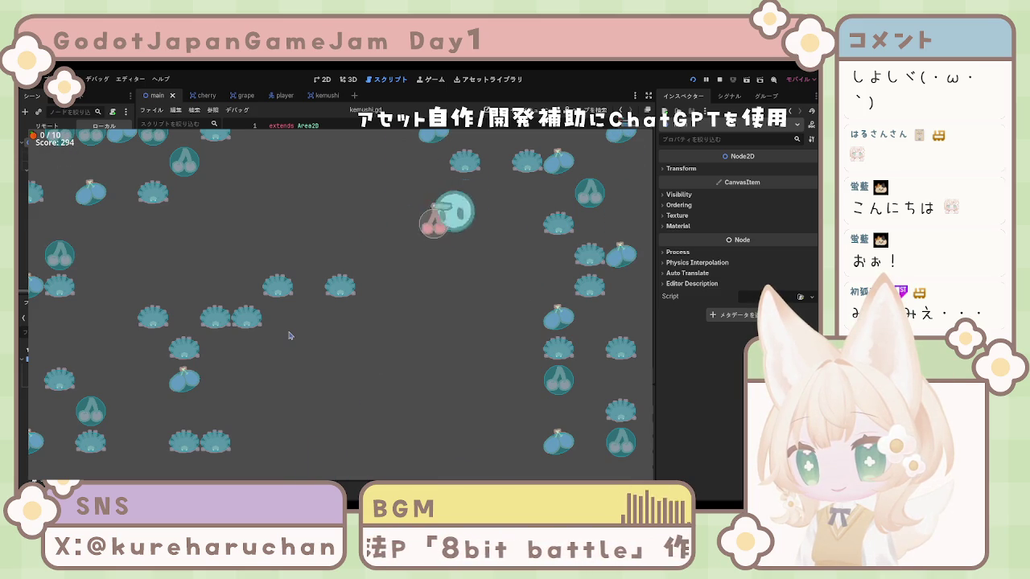
# Steer the player around the field with the arrow keys, eating the first nearby cherries
pyautogui.press('Down')
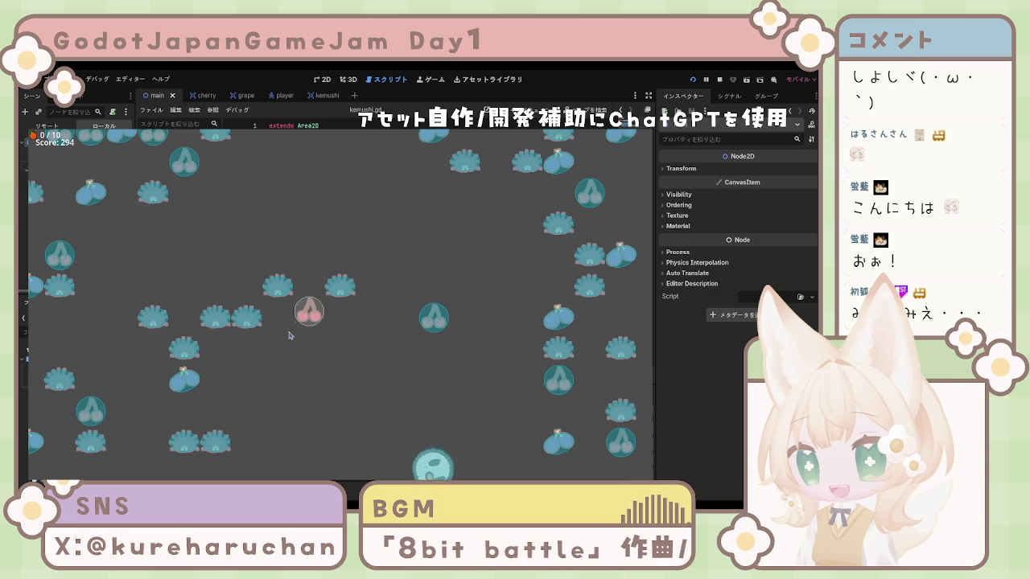
pyautogui.press('Right')
pyautogui.press('Up')
pyautogui.press('Down')
pyautogui.press('Left')
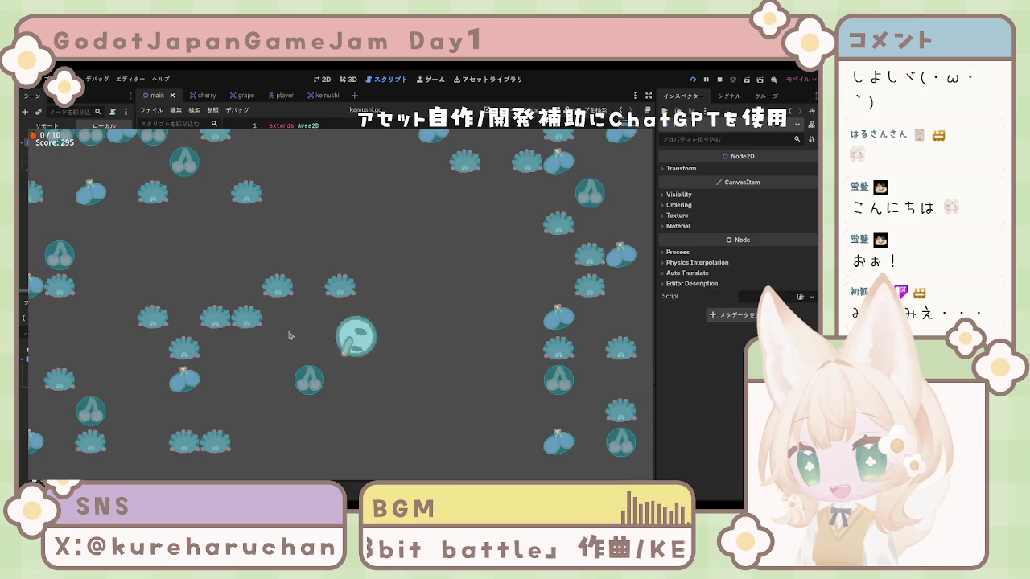
pyautogui.press('Right')
pyautogui.press('Up')
pyautogui.press('Left')
pyautogui.press('Right')
pyautogui.press('Down')
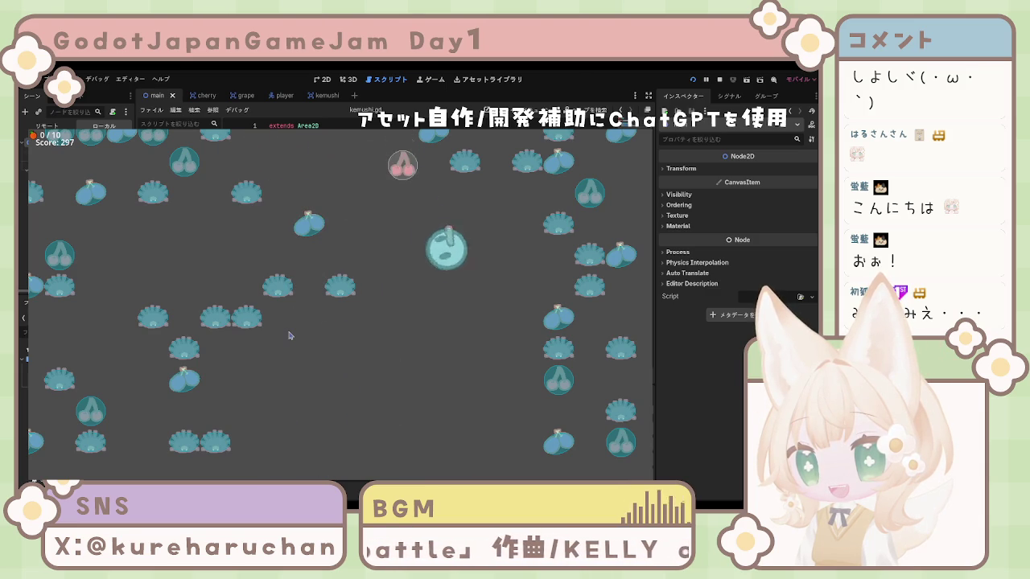
pyautogui.press('Left')
pyautogui.press('Down')
pyautogui.press('Left')
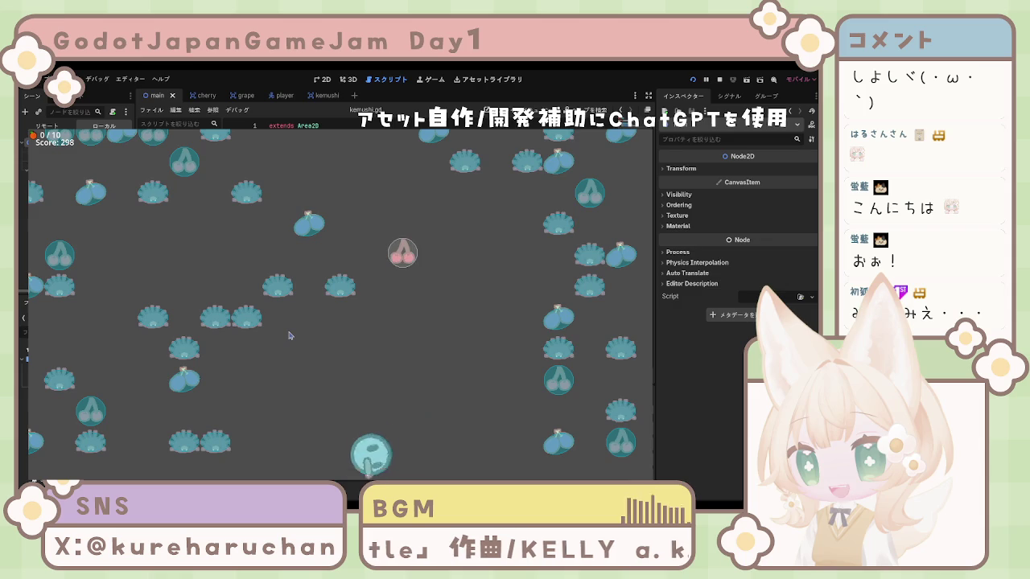
pyautogui.press('Down')
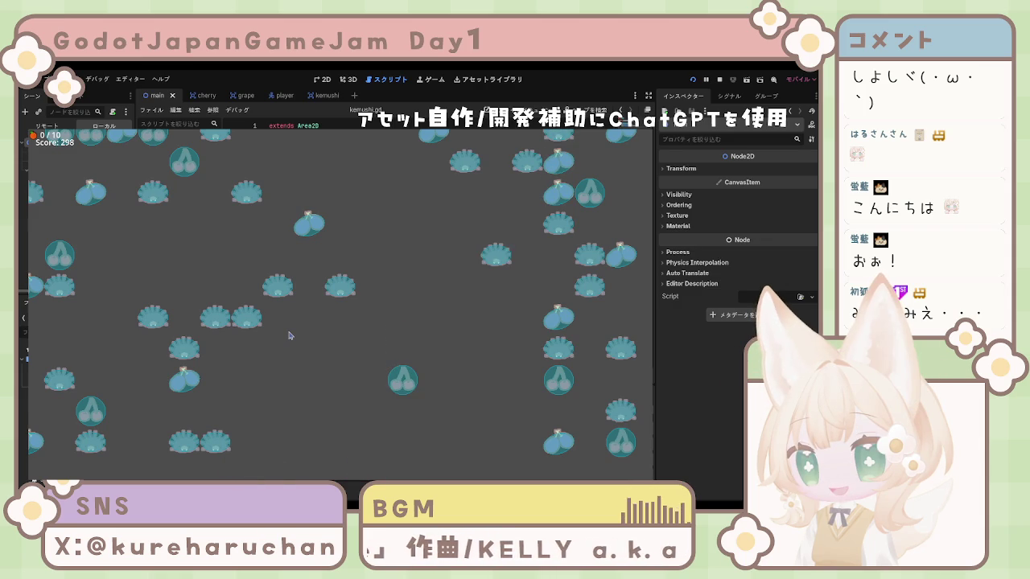
# Eat more cherries until the score reaches 304, then stop the game with F8
pyautogui.press('Up')
pyautogui.press('Left')
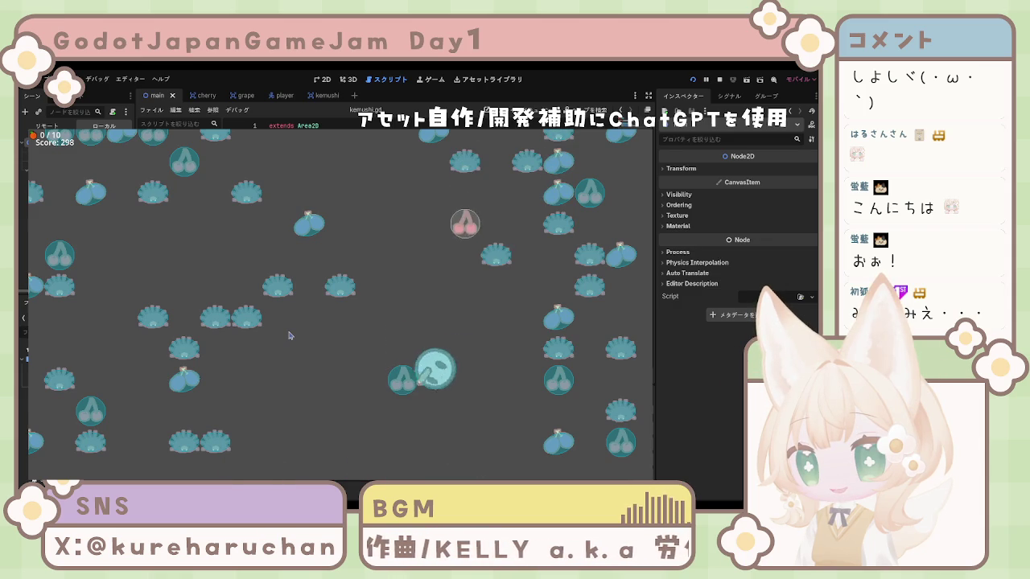
pyautogui.press('Down')
pyautogui.press('Up')
pyautogui.press('Right')
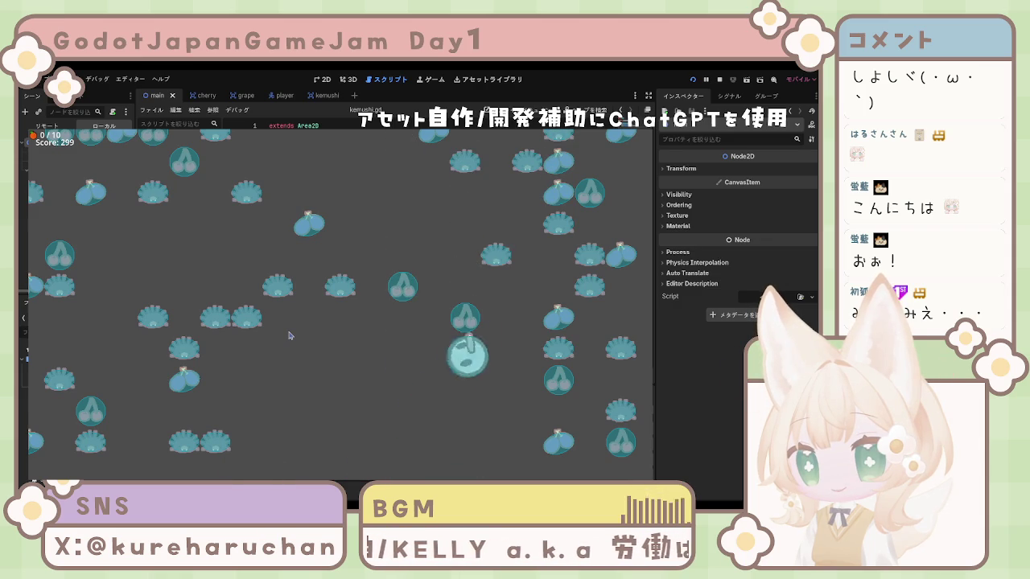
pyautogui.press('Down')
pyautogui.press('Left')
pyautogui.press('Up')
pyautogui.press('Right')
pyautogui.press('Down')
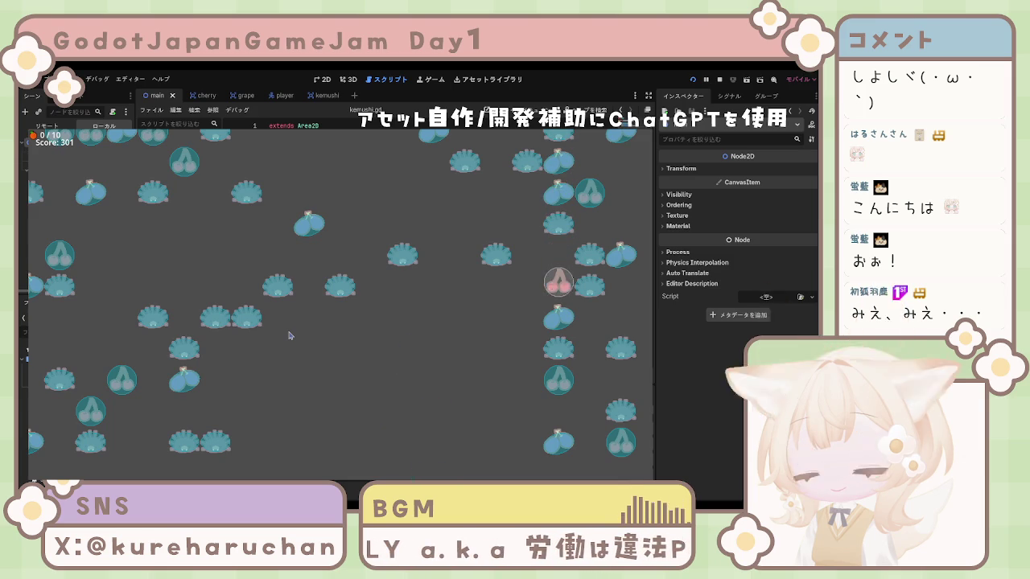
pyautogui.press('Up')
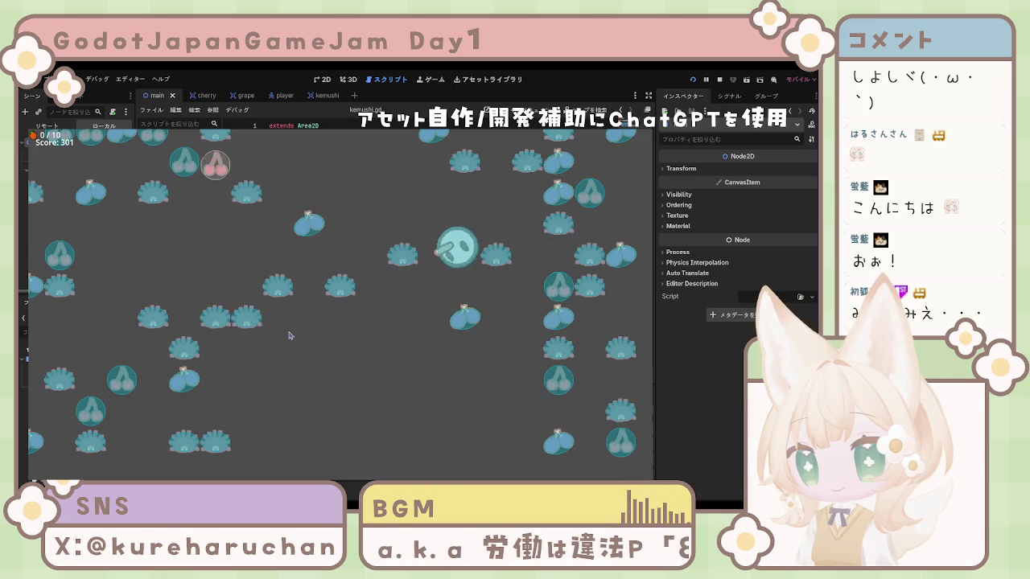
pyautogui.press('Down')
pyautogui.press('Down')
pyautogui.press('Up')
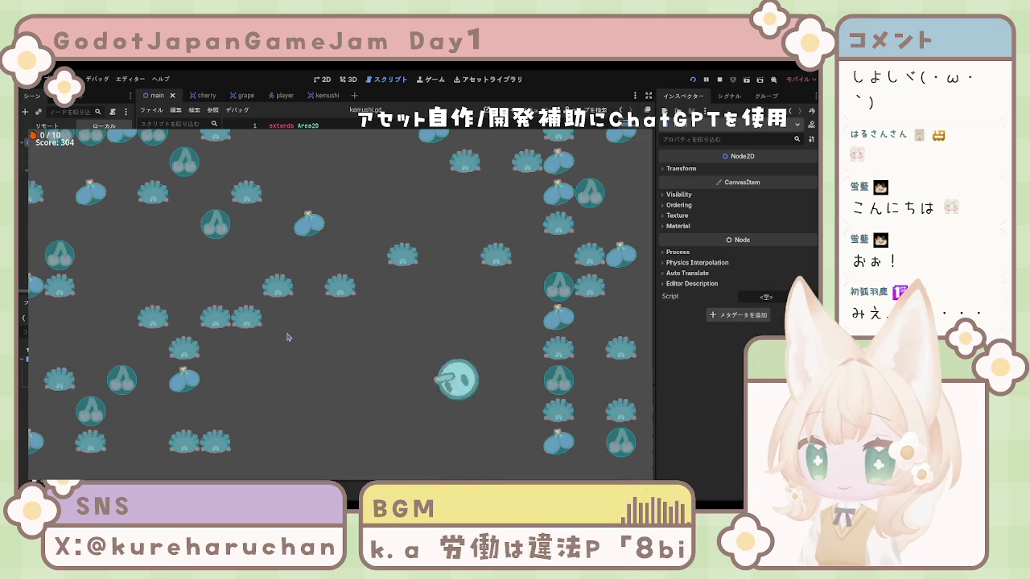
pyautogui.press('Down')
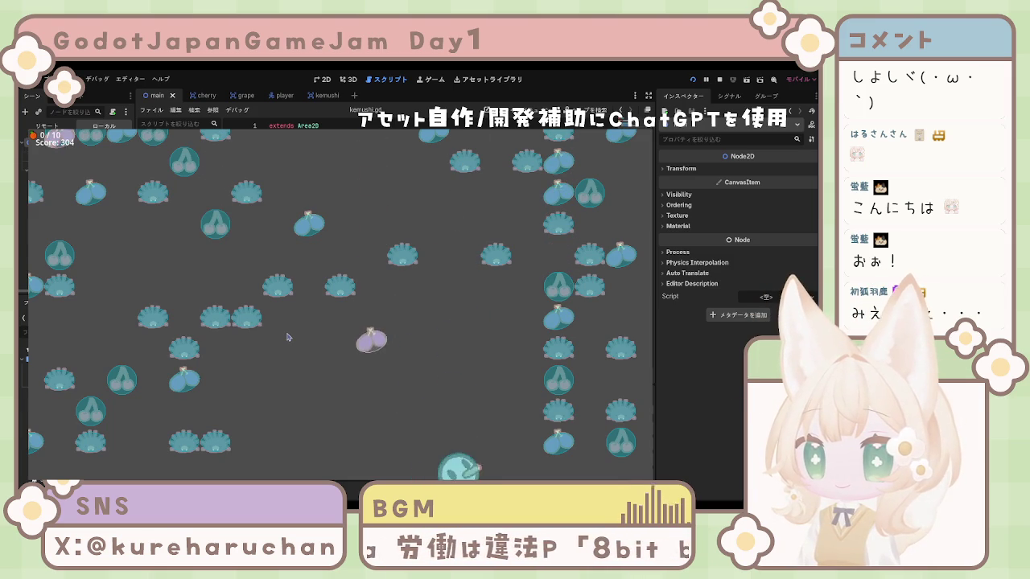
pyautogui.press('Up')
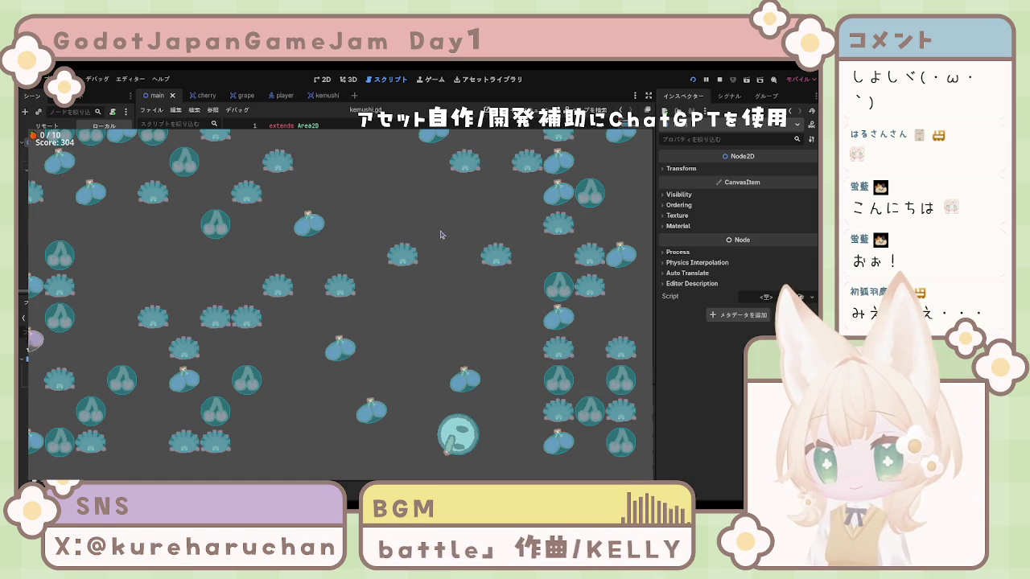
pyautogui.press('F8')
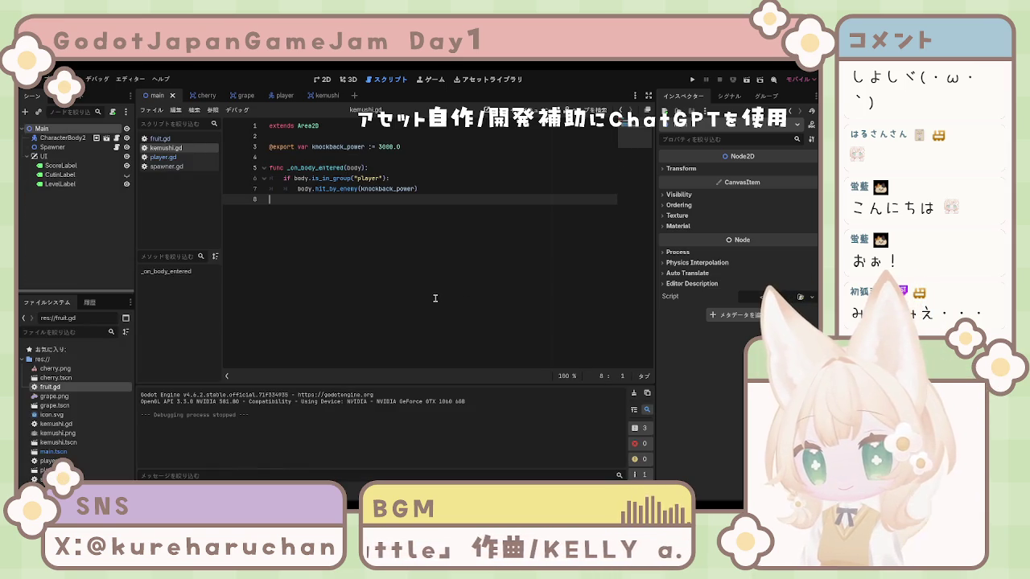
# Flip through spawner.gd, player.gd, fruit.gd and kemushi.gd to compare the scripts
pyautogui.click(165, 167)
pyautogui.click(167, 159)
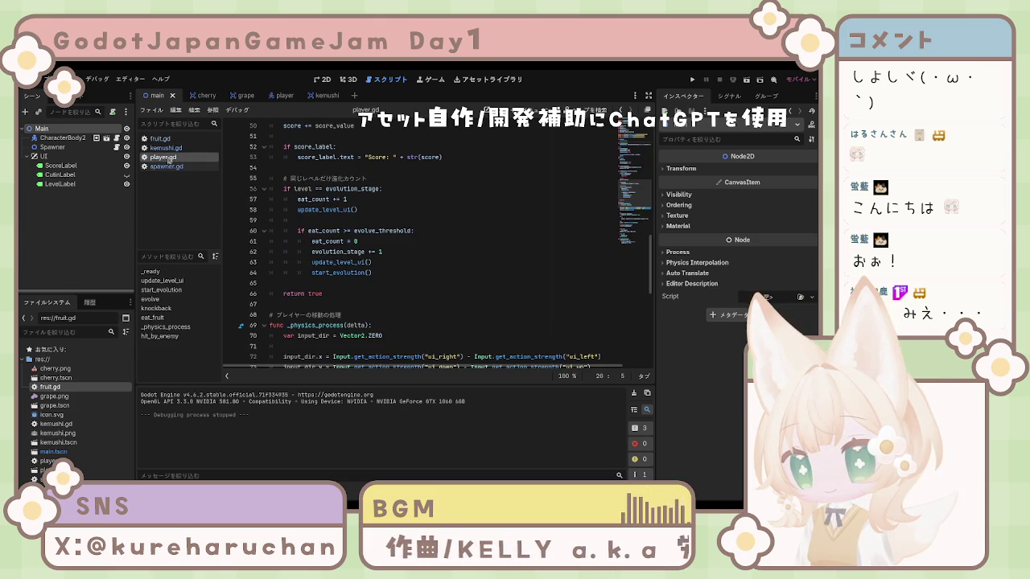
pyautogui.click(167, 148)
pyautogui.click(159, 138)
pyautogui.click(167, 150)
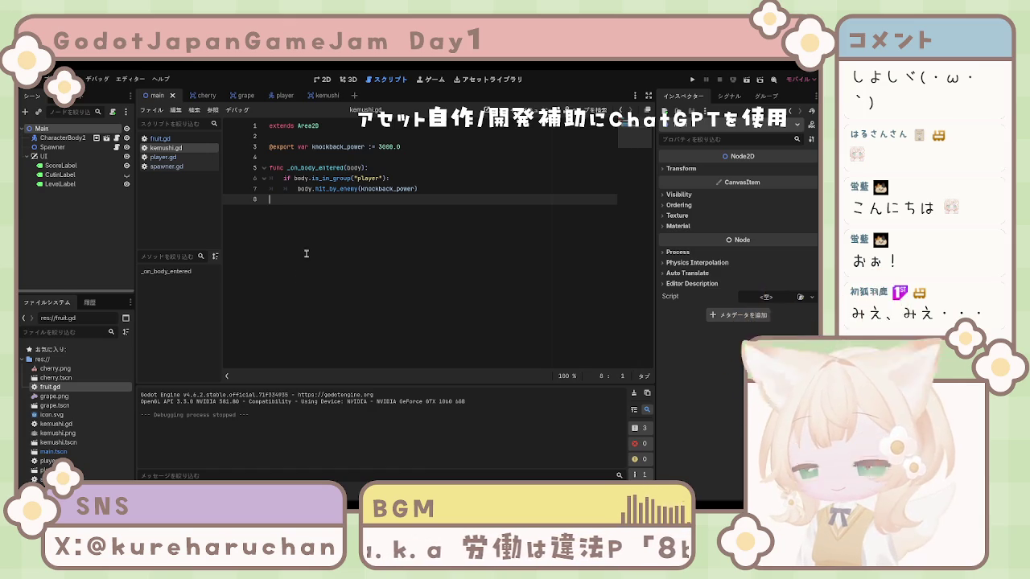
# Switch between player.gd and kemushi.gd, ending on player.gd scrolled to its variable declarations
pyautogui.click(173, 166)
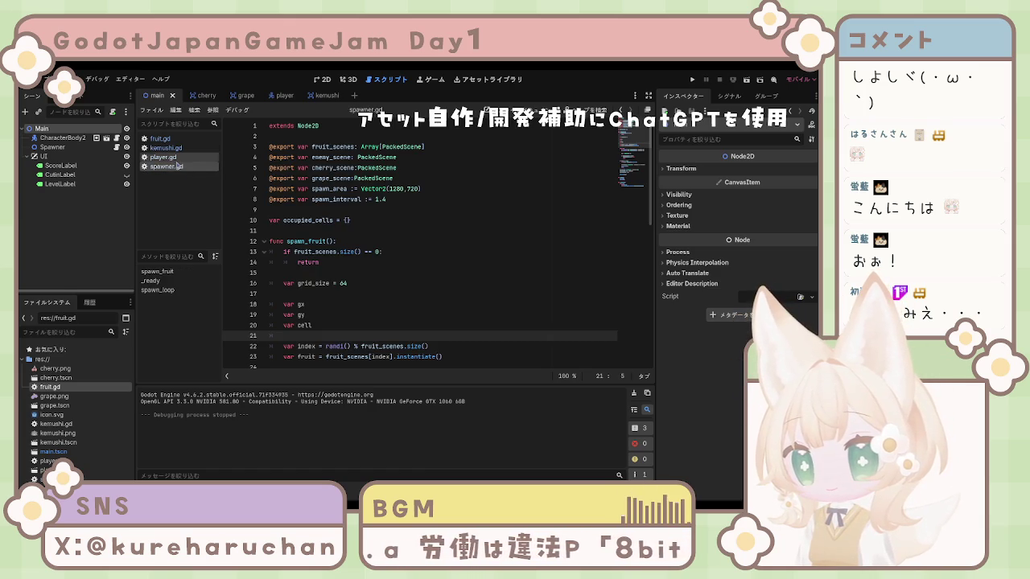
pyautogui.click(173, 157)
pyautogui.click(173, 150)
pyautogui.click(173, 157)
pyautogui.click(173, 150)
pyautogui.click(174, 157)
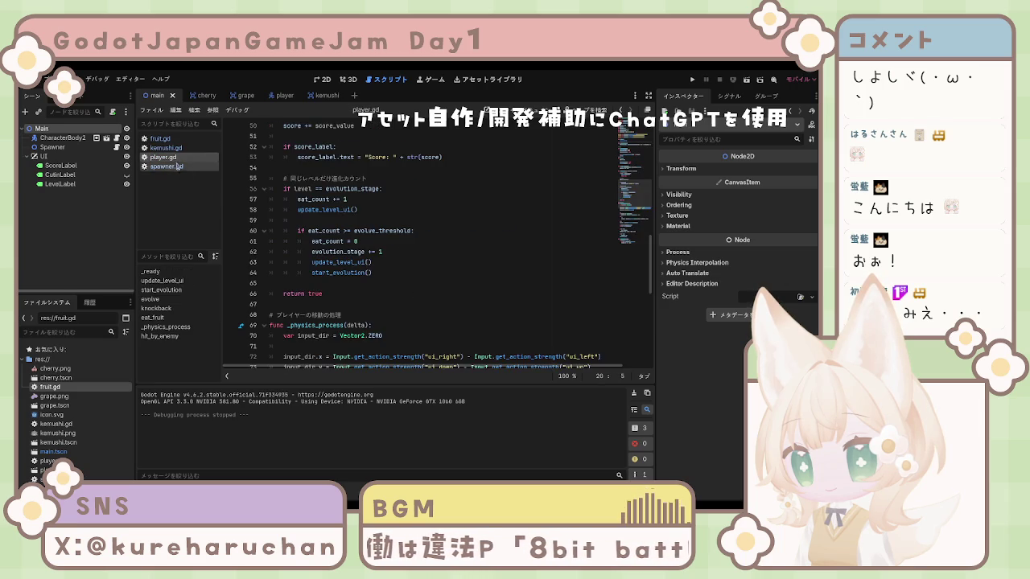
pyautogui.scroll(10, 415, 258)
pyautogui.scroll(-14, 416, 258)
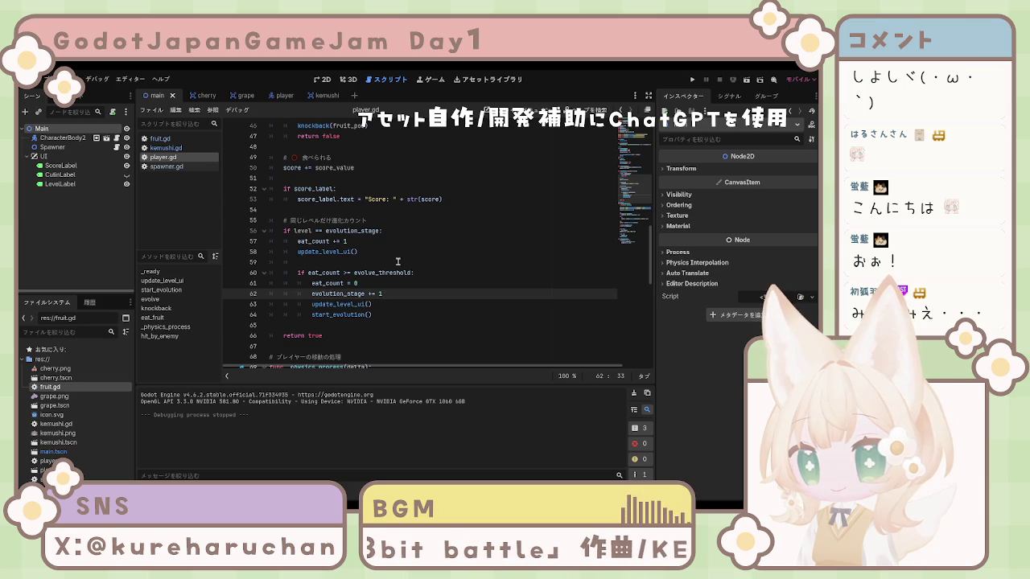
pyautogui.scroll(15, 397, 262)
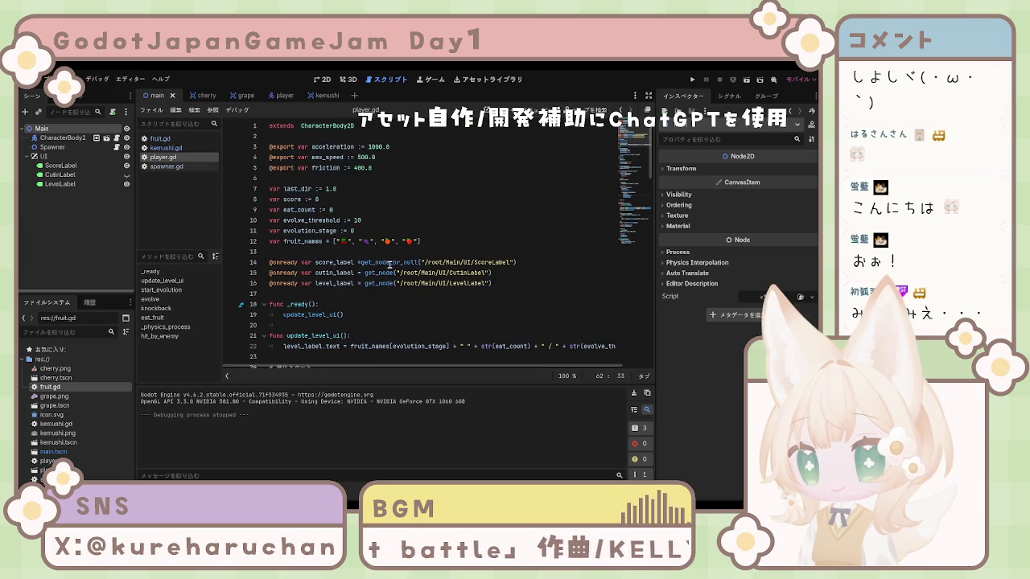
# Complete the emoji entries in line 12's fruit_names list, converting 葡萄 into its emoji
pyautogui.click(391, 240)
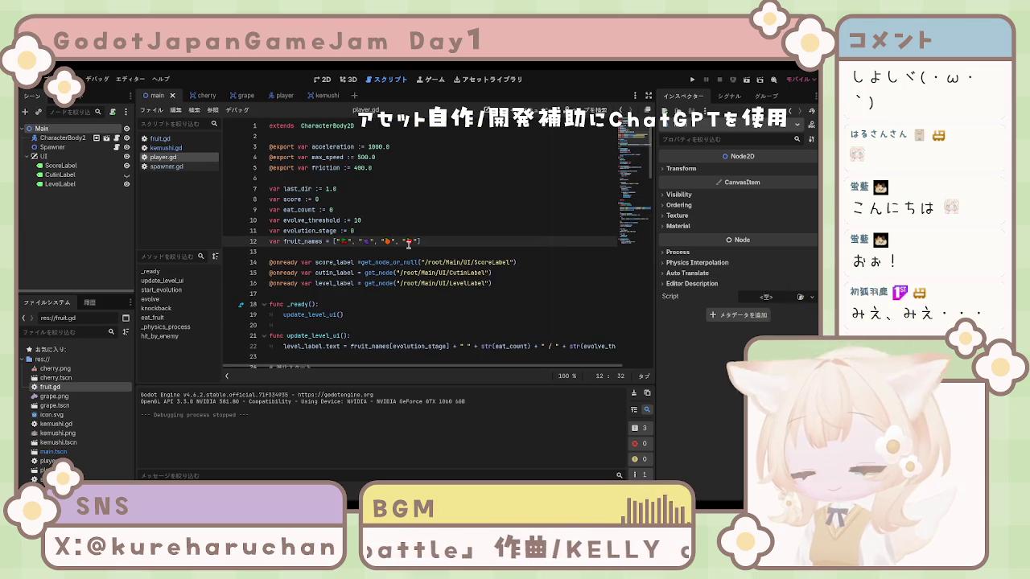
pyautogui.press('Left')
pyautogui.write('""')
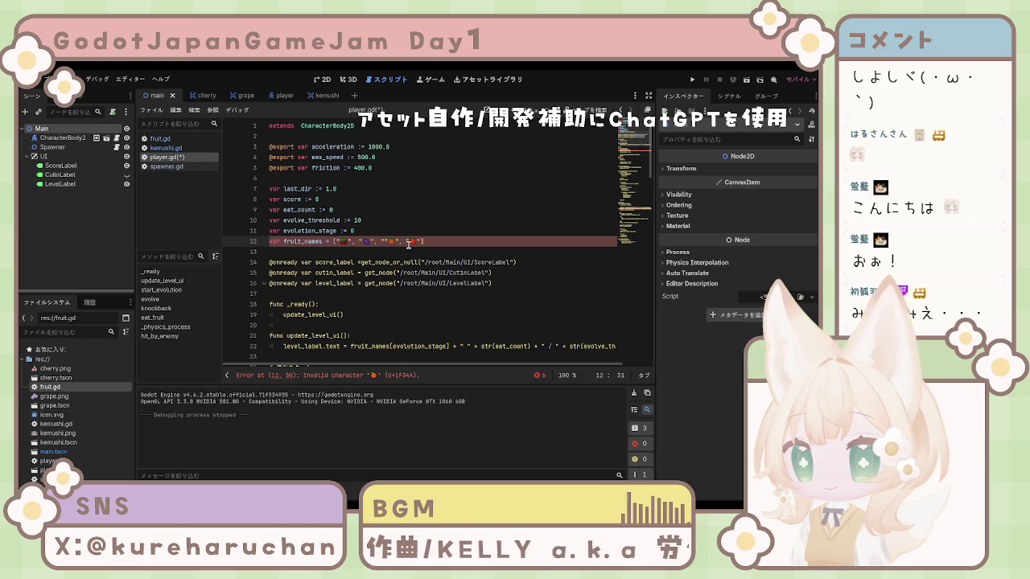
pyautogui.write(',')
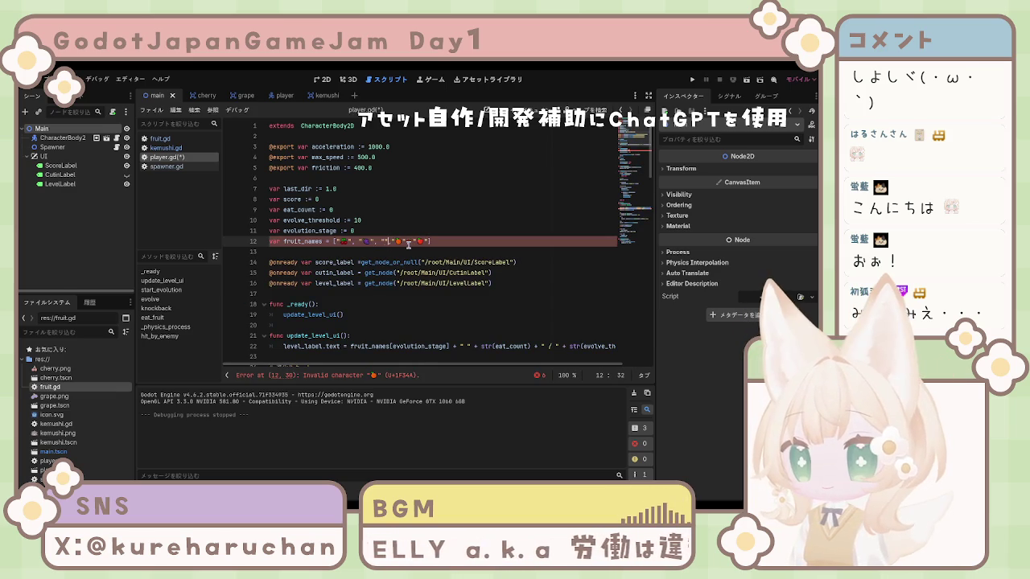
pyautogui.hotkey('ctrl', 'v')
pyautogui.write(',')
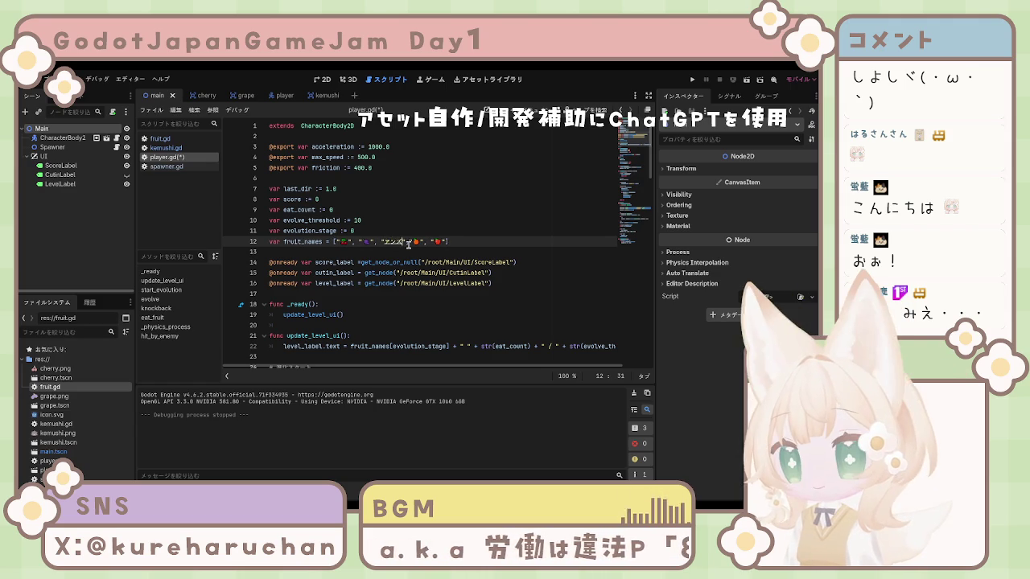
pyautogui.press('BackSpace')
pyautogui.press('BackSpace')
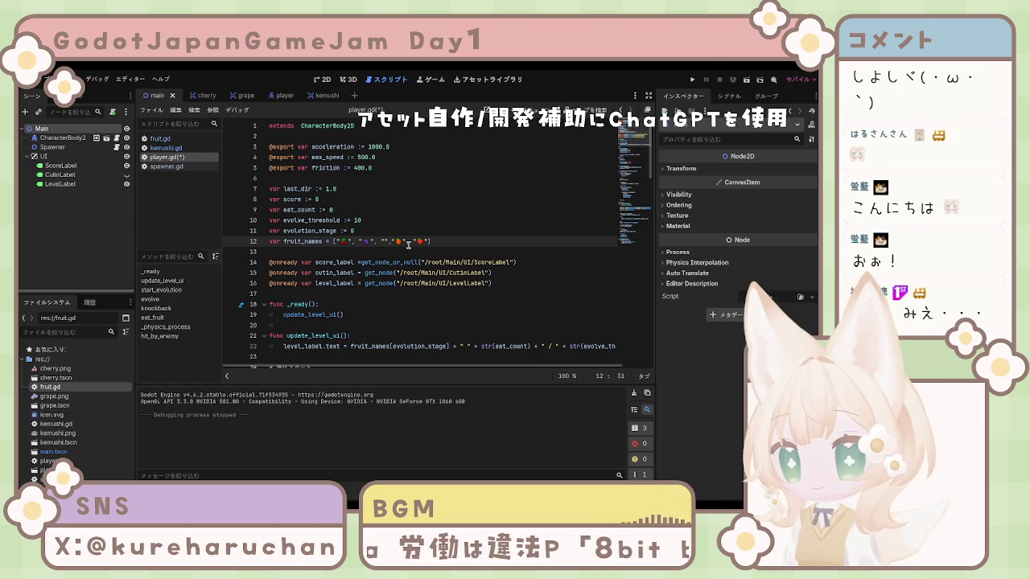
pyautogui.write('t')
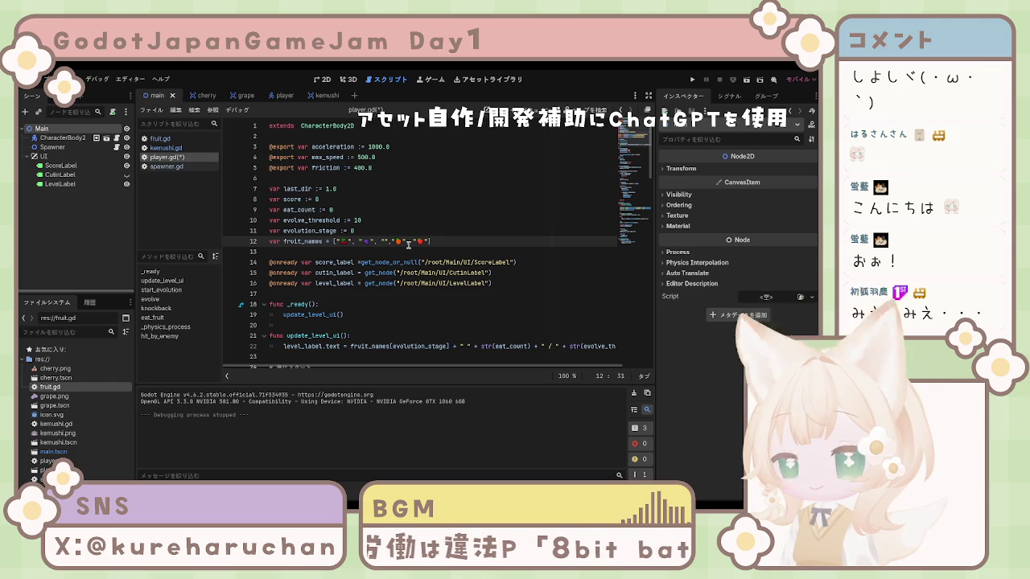
pyautogui.press('BackSpace')
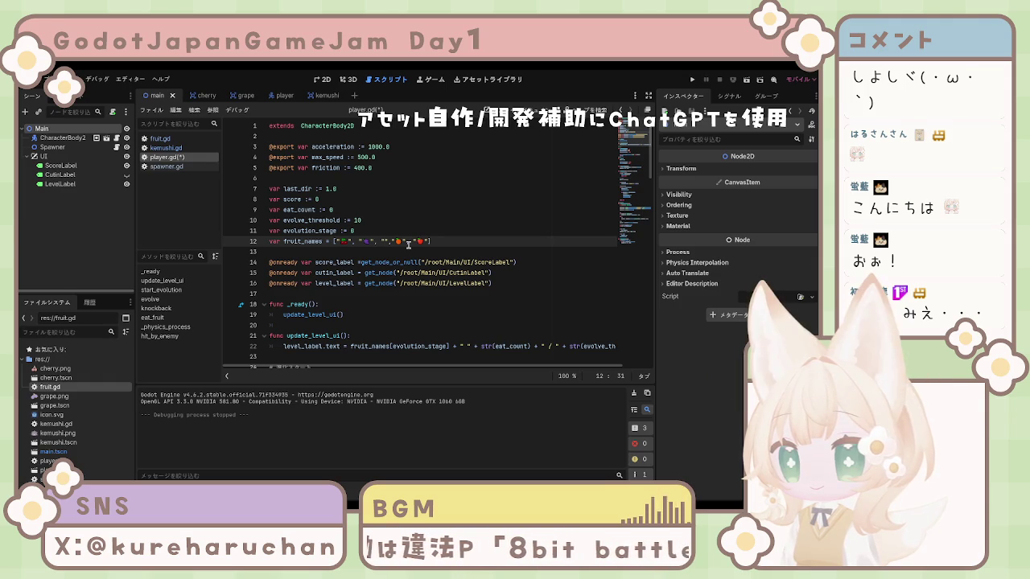
pyautogui.write('葡萄')
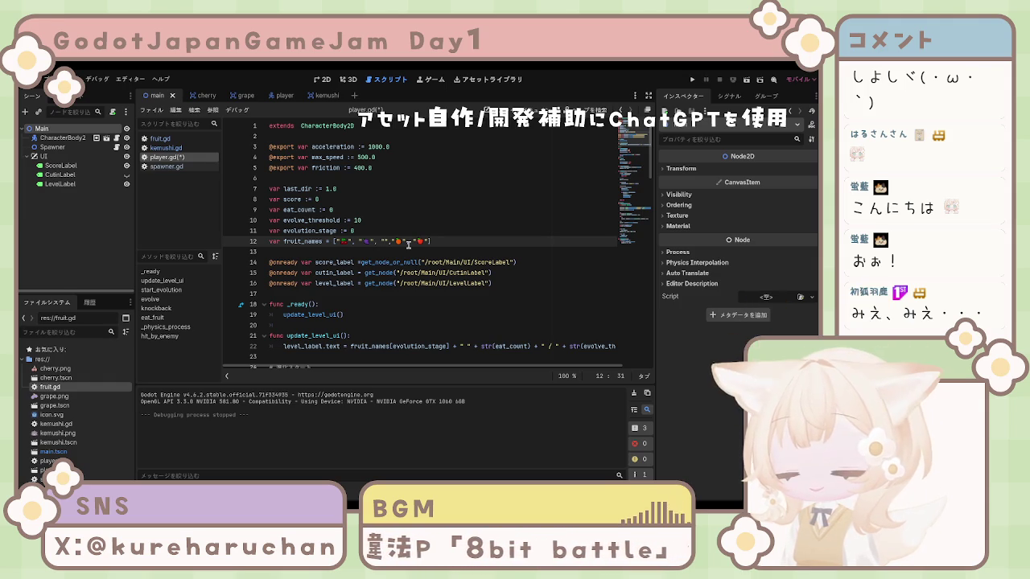
pyautogui.press('space')
pyautogui.press('space')
pyautogui.press('space')
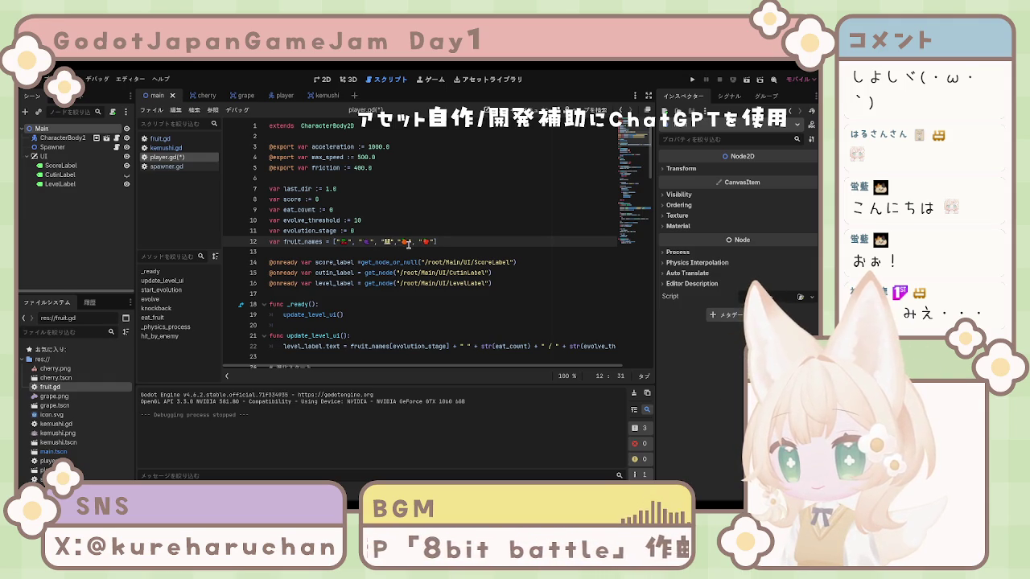
pyautogui.press('space')
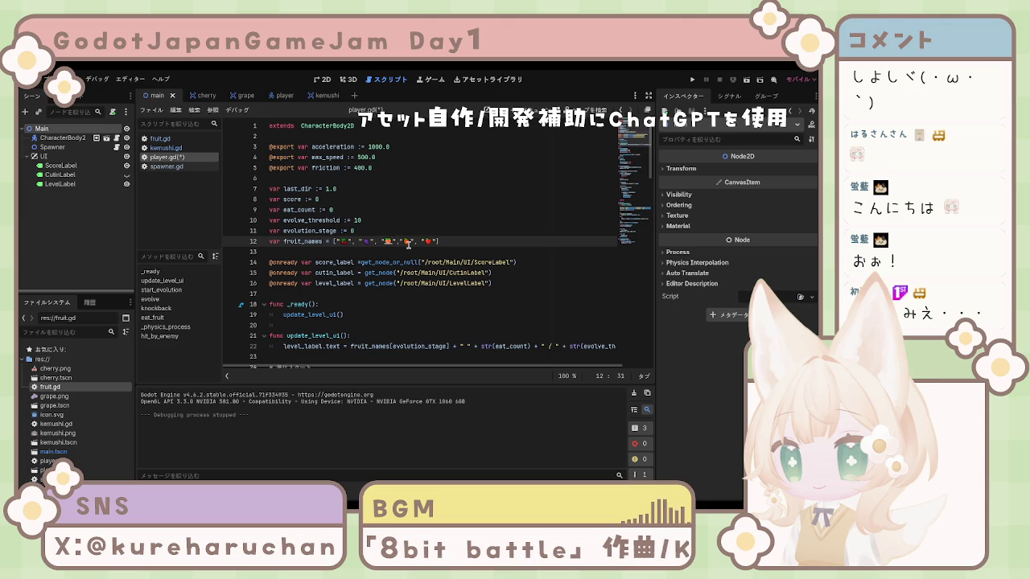
pyautogui.click(408, 224)
# Save player.gd, clear the accidental select-all, and return to the 2D scene view
pyautogui.hotkey('ctrl', 's')
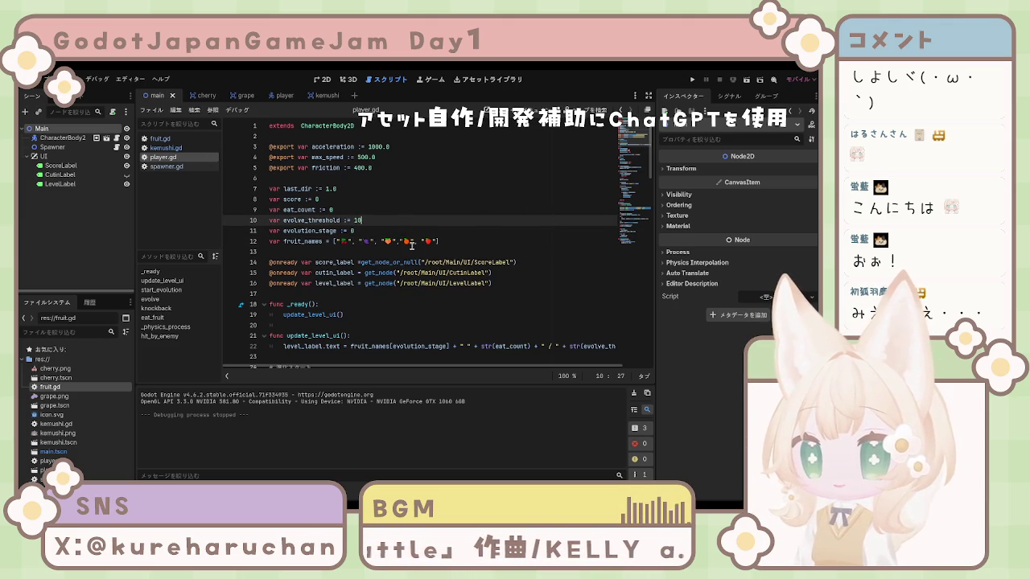
pyautogui.click(322, 240)
pyautogui.hotkey('ctrl', 'a')
pyautogui.click(462, 241)
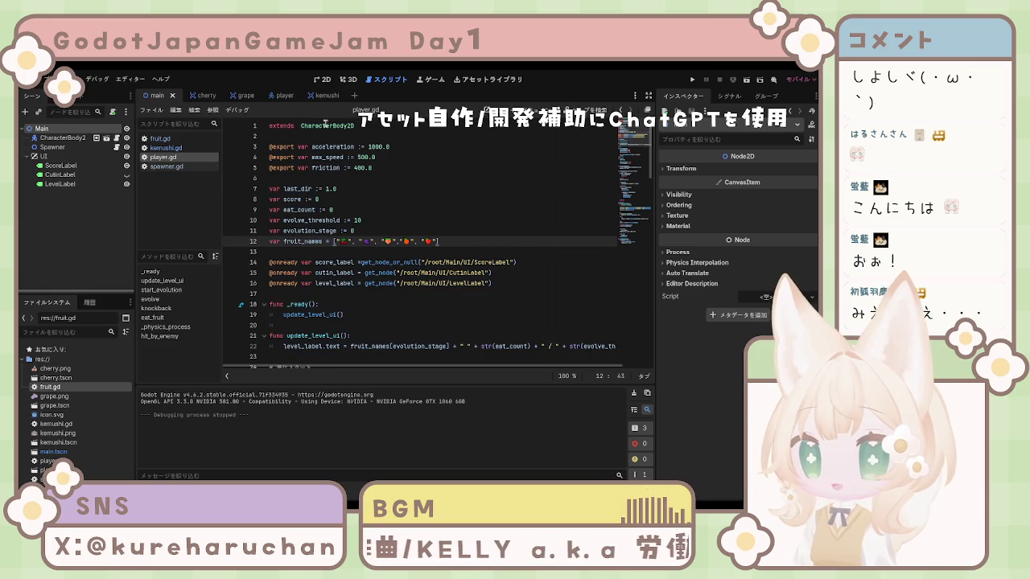
pyautogui.click(322, 82)
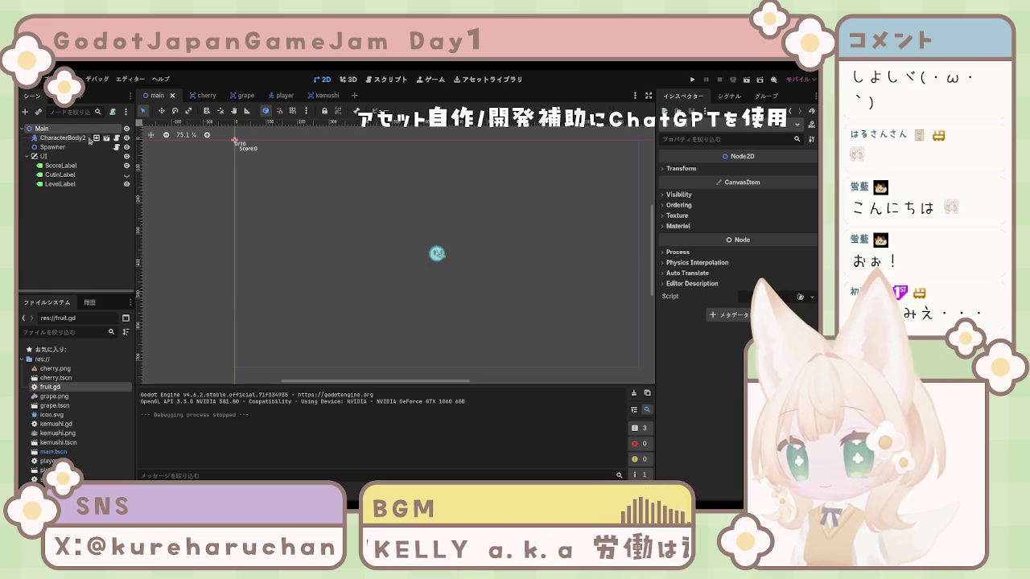
pyautogui.click(202, 97)
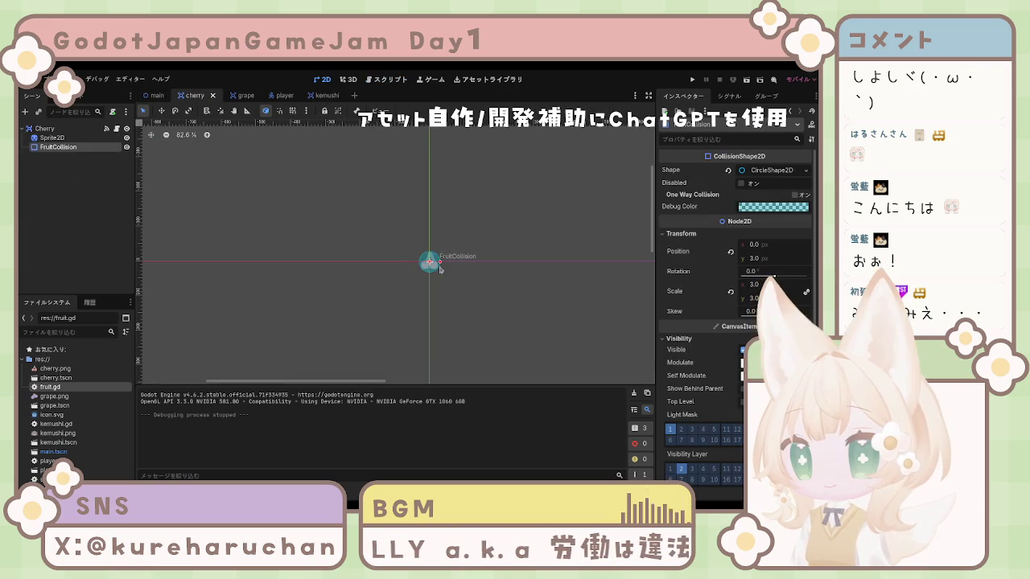
pyautogui.click(157, 96)
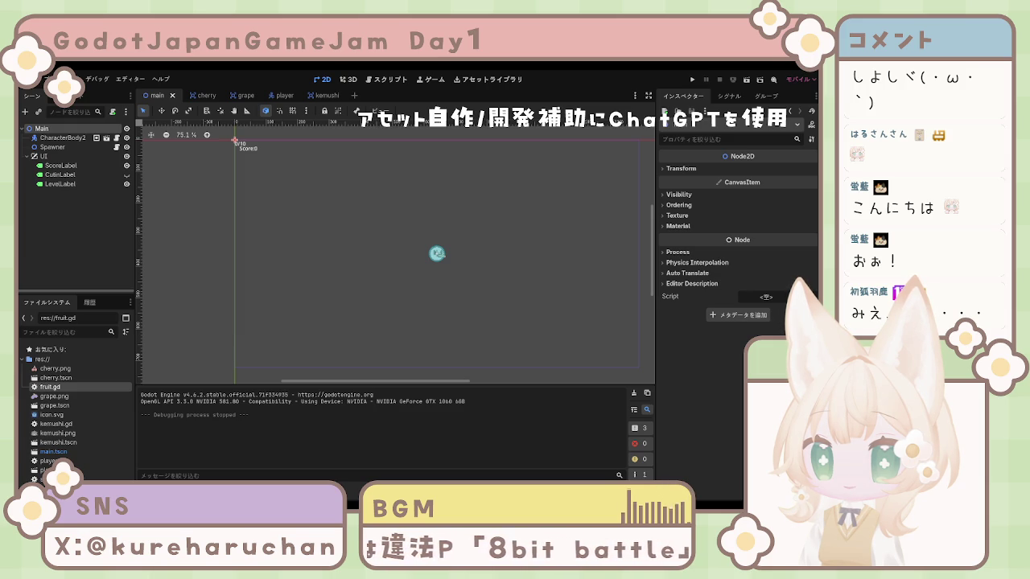
pyautogui.click(241, 318)
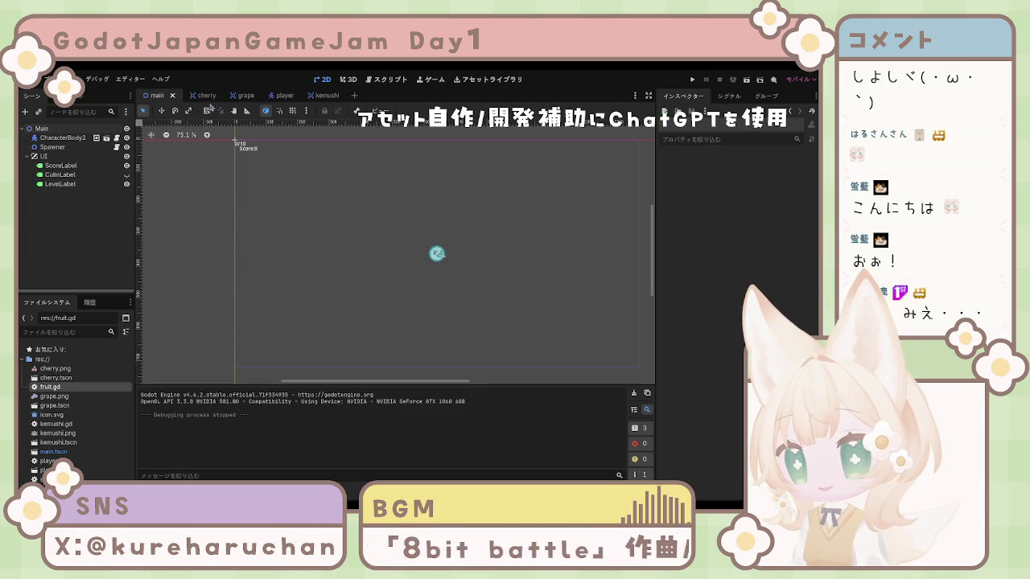
pyautogui.hotkey('ctrl', 'F3')
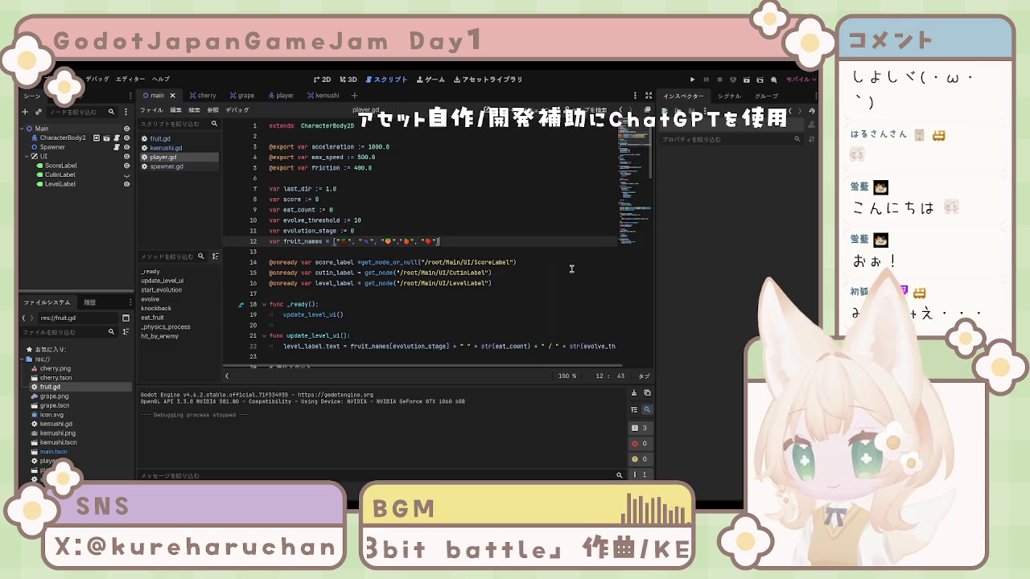
pyautogui.click(571, 272)
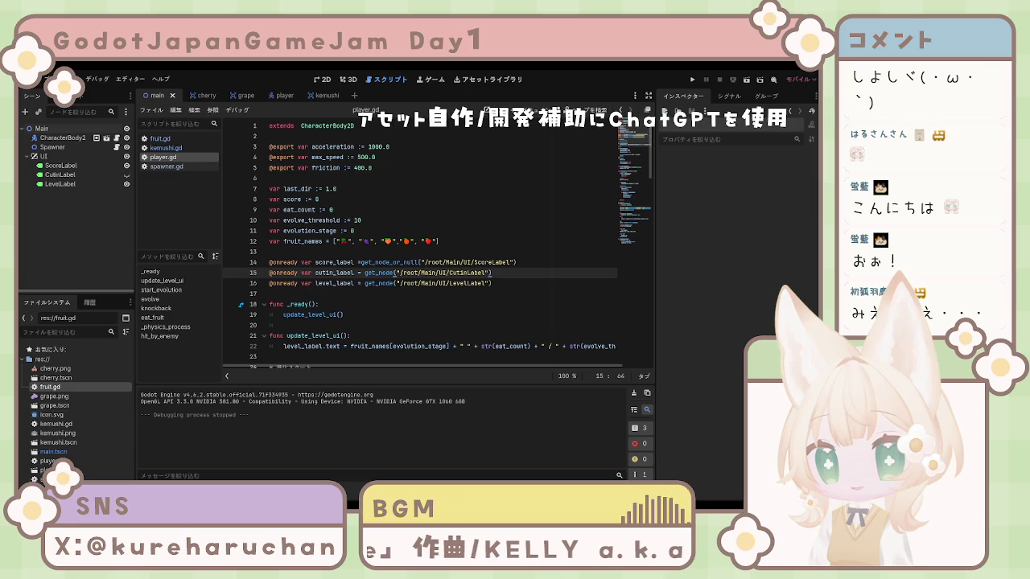
pyautogui.press('Down')
pyautogui.press('Down')
pyautogui.press('Down')
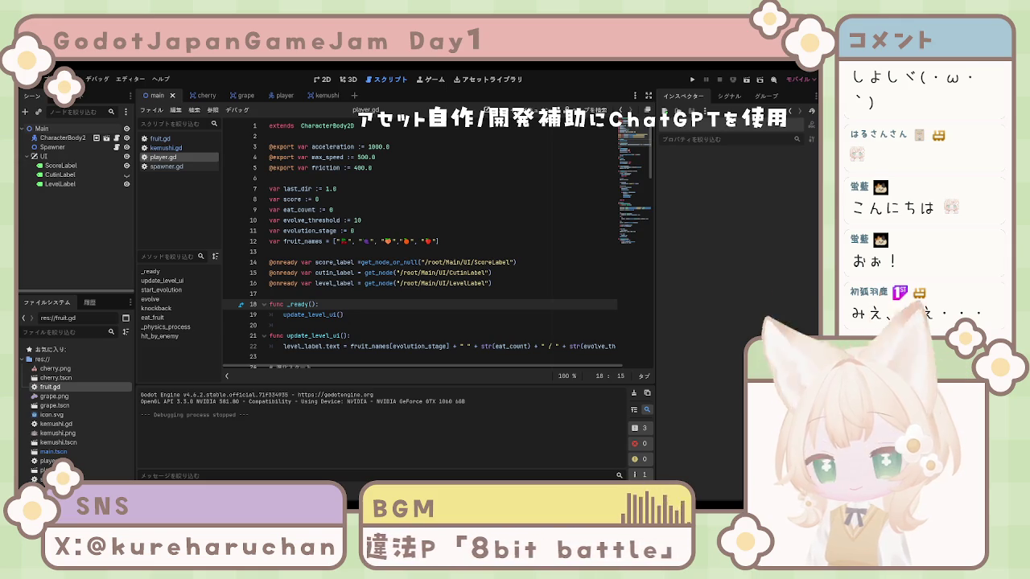
# Select the UI CanvasLayer node in the Scene dock
pyautogui.click(46, 157)
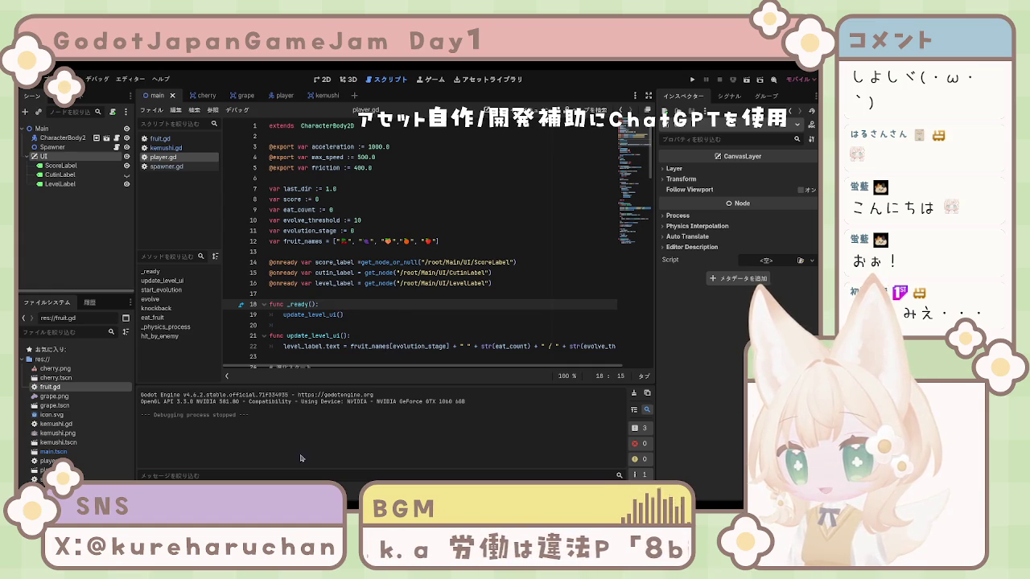
# Add a TextureRect named NextFruitIcon under UI and set its Texture to cherry.png
pyautogui.press('Return')
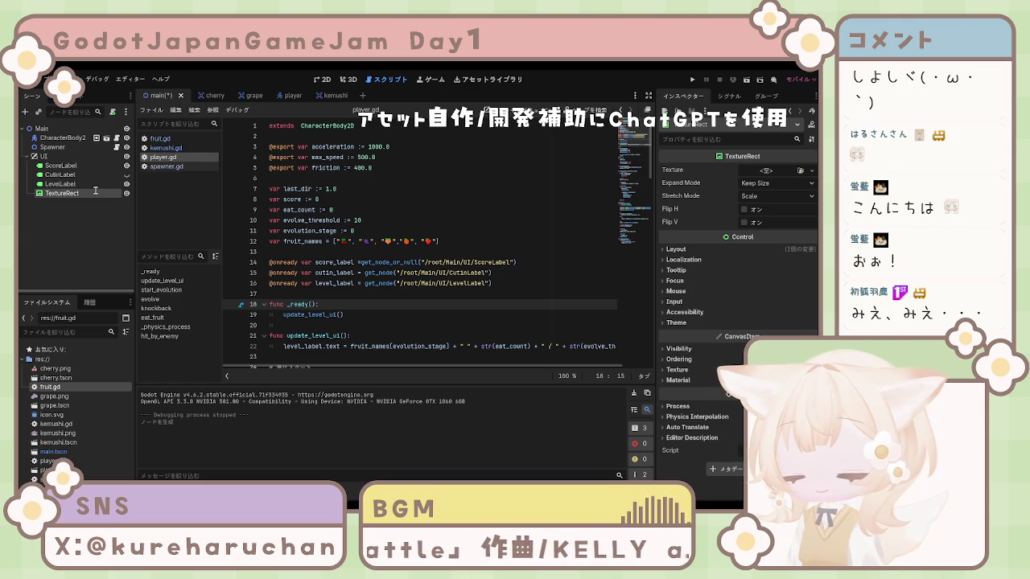
pyautogui.write('NextFruitIcon')
pyautogui.press('Return')
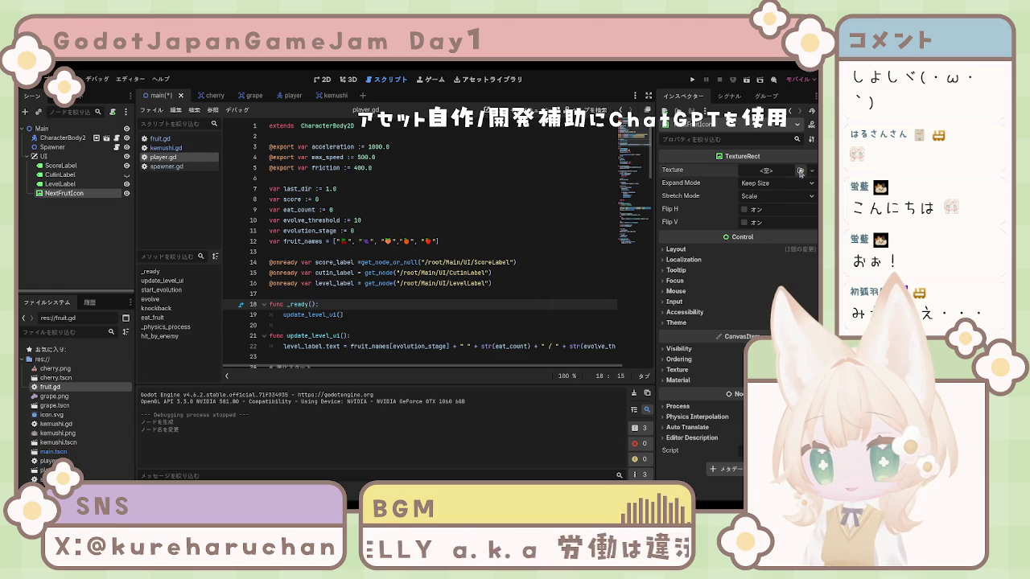
pyautogui.moveTo(55, 369)
pyautogui.mouseDown()
pyautogui.moveTo(376, 199)
pyautogui.moveTo(740, 198)
pyautogui.mouseUp()
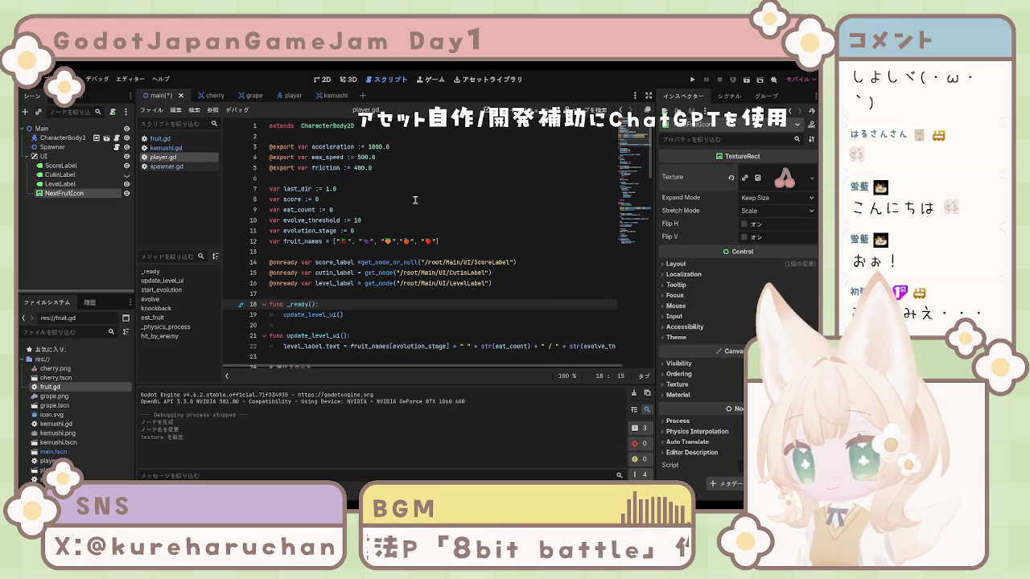
pyautogui.scroll(-4, 396, 212)
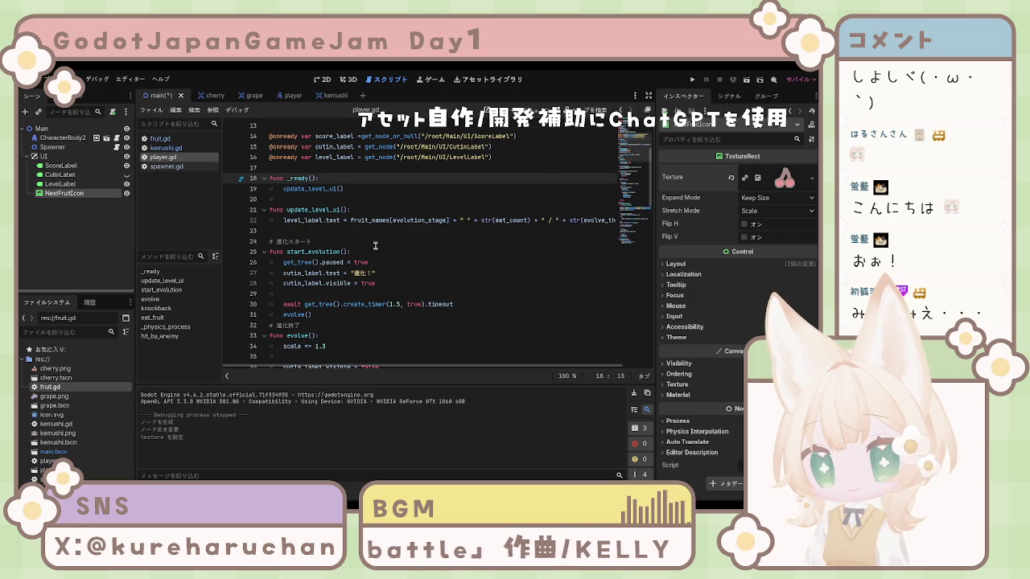
pyautogui.scroll(4, 375, 245)
pyautogui.scroll(-1, 514, 249)
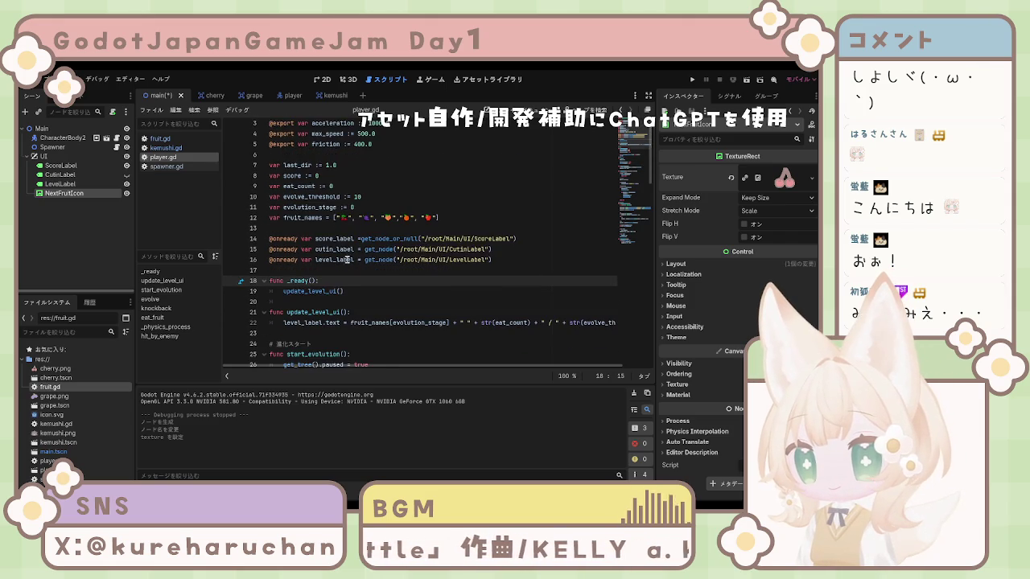
pyautogui.click(514, 250)
pyautogui.press('Return')
pyautogui.hotkey('ctrl', 'v')
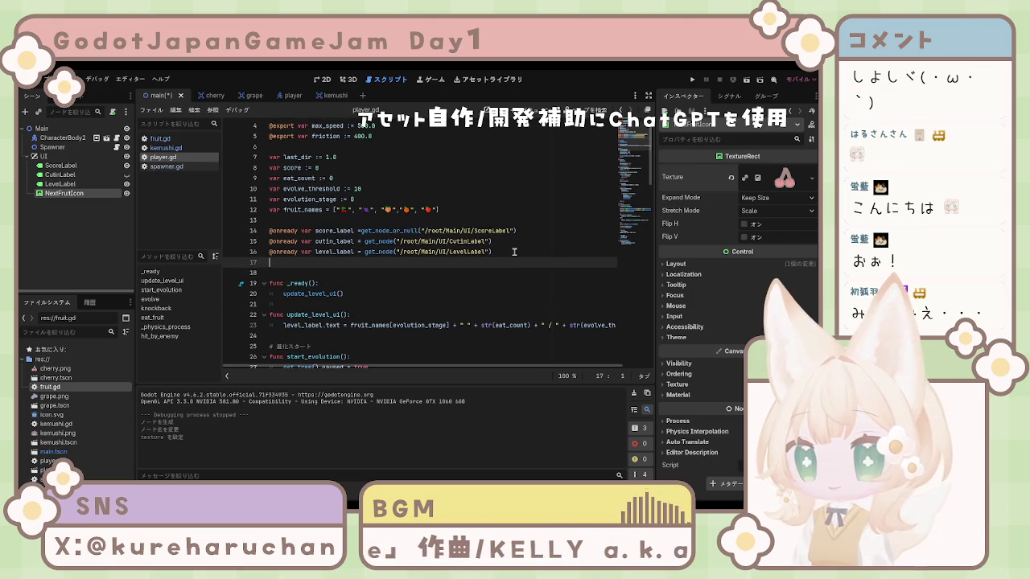
pyautogui.hotkey('ctrl', 's')
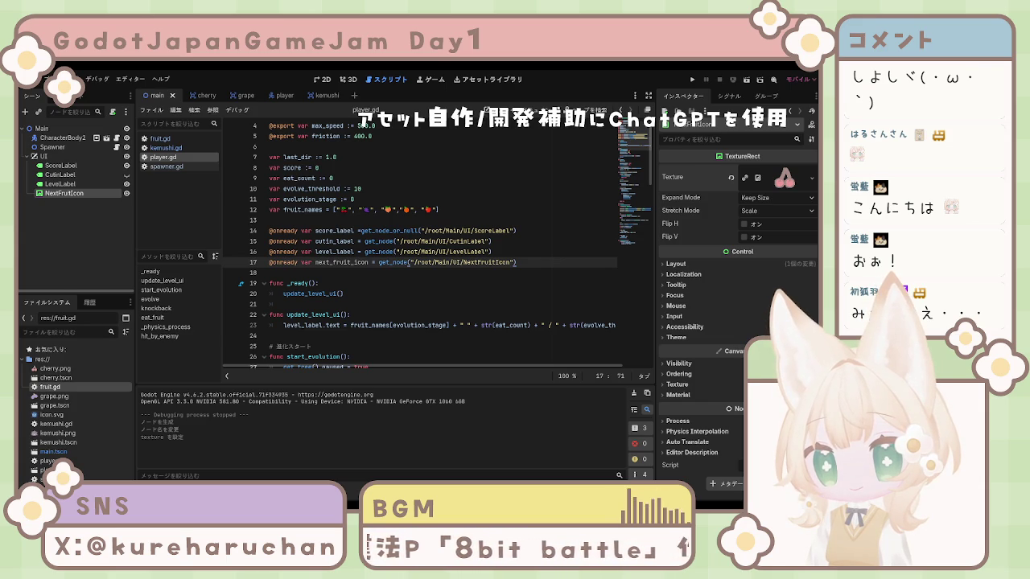
pyautogui.click(425, 284)
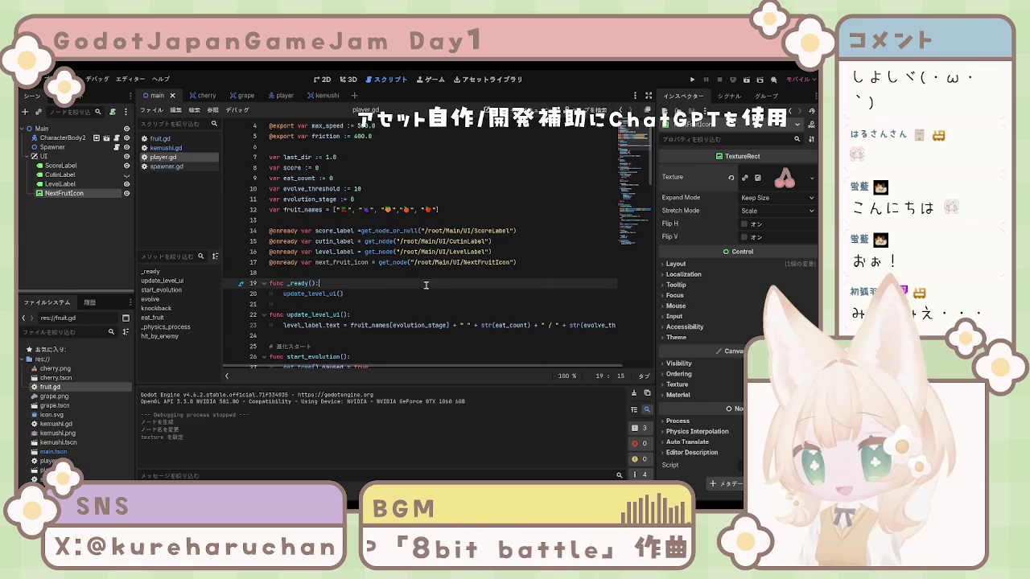
# Replace fruit_names with a fruit_icons array preloading cherry.png and grape.png, then run the game
pyautogui.scroll(-15, 425, 285)
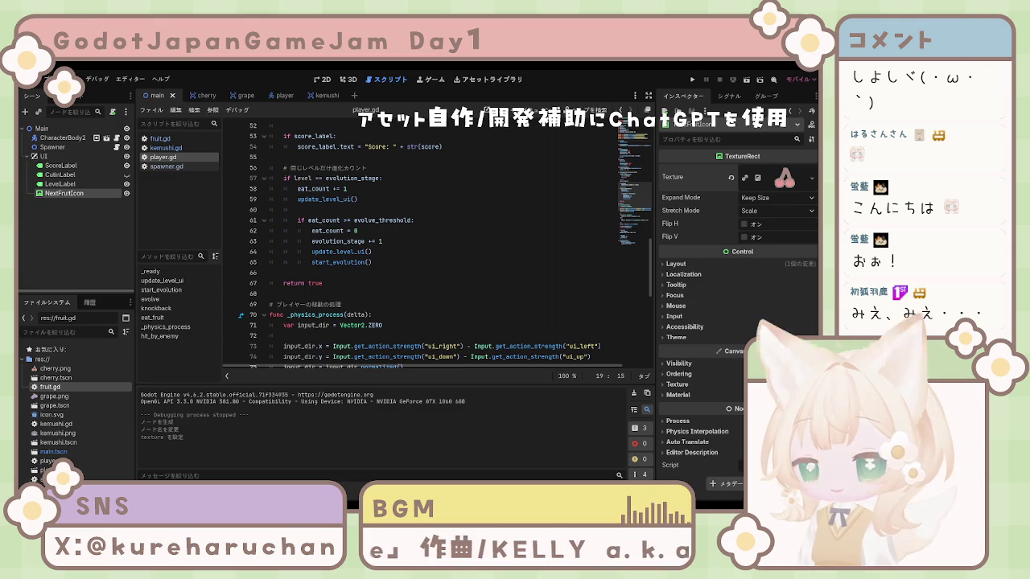
pyautogui.click(343, 274)
pyautogui.scroll(13, 343, 278)
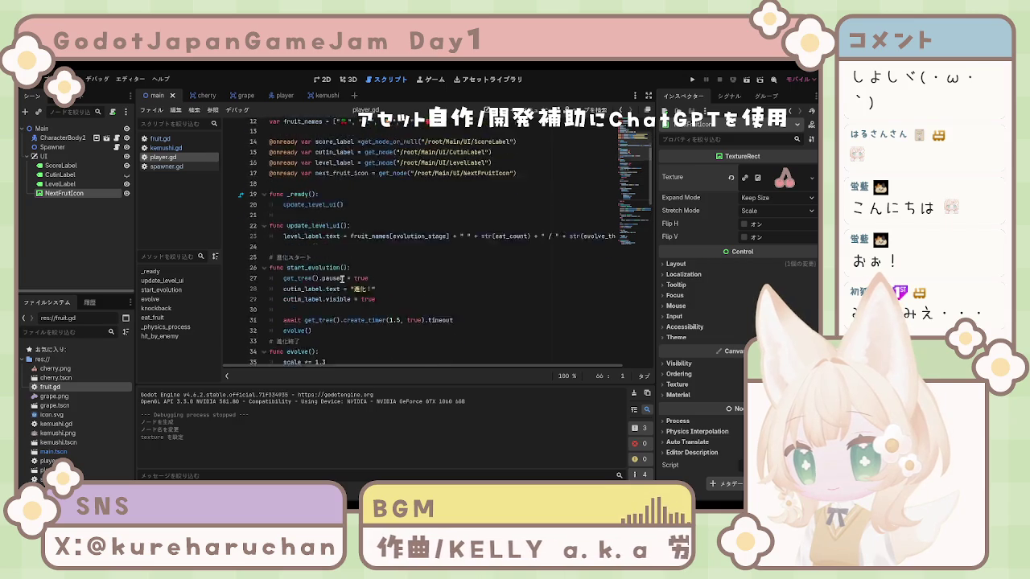
pyautogui.scroll(4, 343, 279)
pyautogui.click(468, 242)
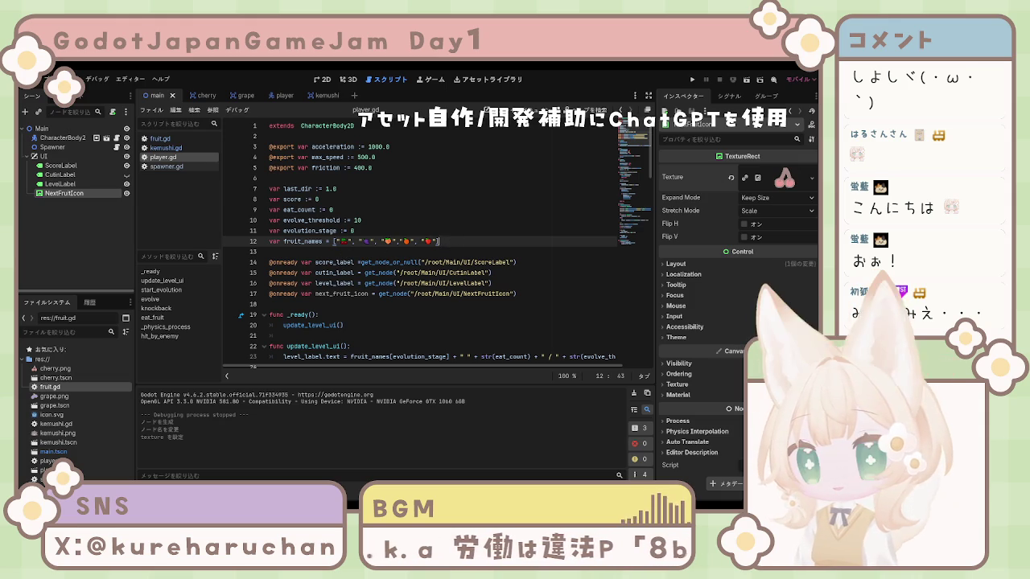
pyautogui.moveTo(439, 242); pyautogui.dragTo(267, 242)
pyautogui.write('var fruit_icons = [ \tpreload("res://cherry.png"), \tpreload("res://grape.png"), \tpreload("res://orange.png"), \tpreload("res://apple.png") ]')
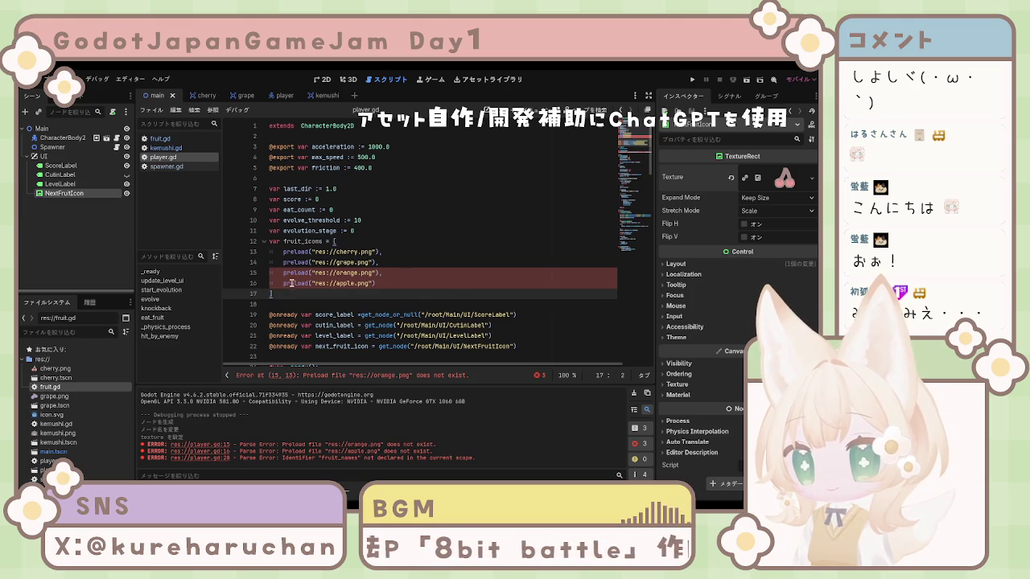
pyautogui.moveTo(402, 283)
pyautogui.mouseDown()
pyautogui.moveTo(425, 283)
pyautogui.moveTo(271, 276)
pyautogui.mouseUp()
pyautogui.press('BackSpace')
pyautogui.press('BackSpace')
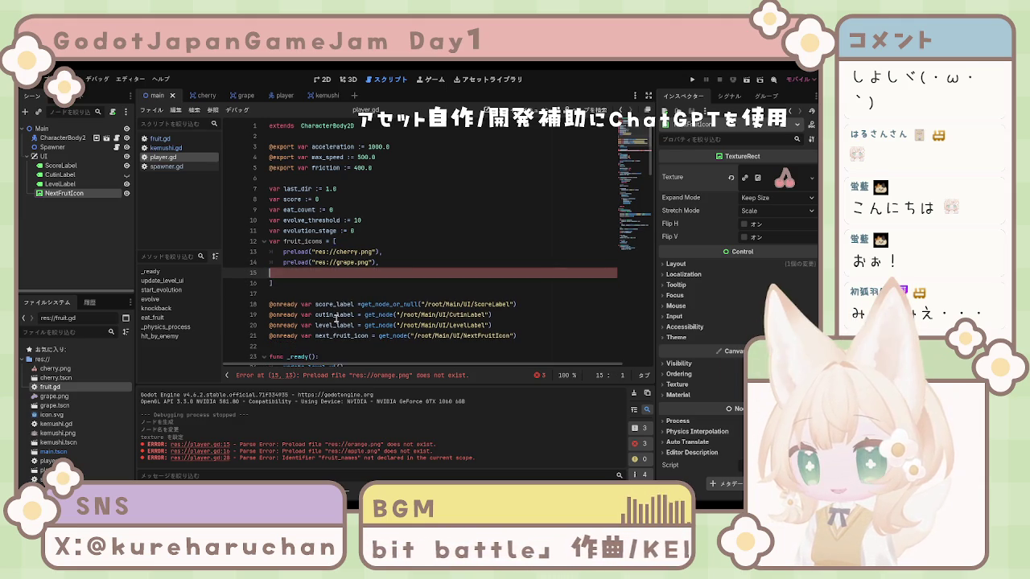
pyautogui.click(396, 284)
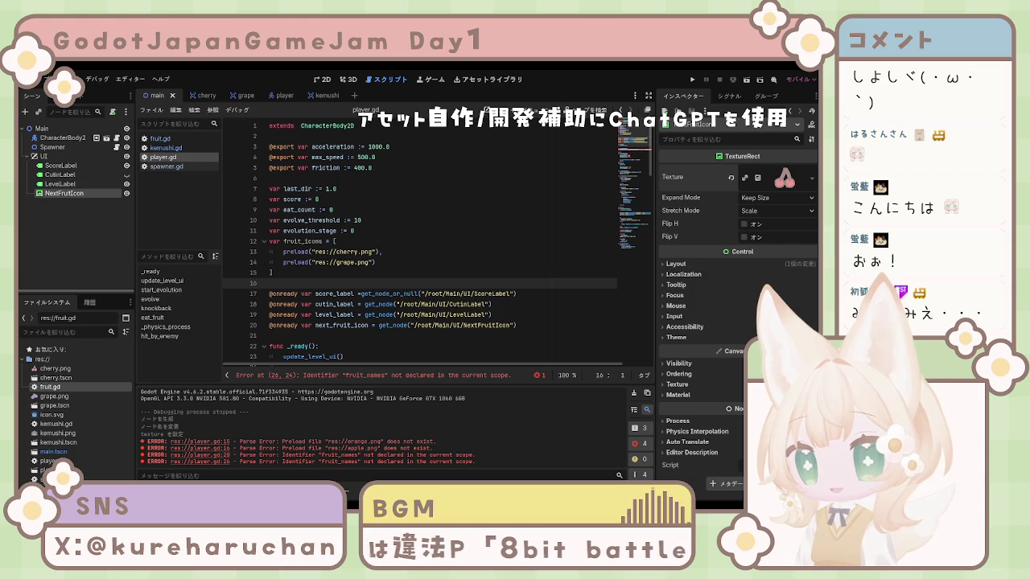
pyautogui.press('F5')
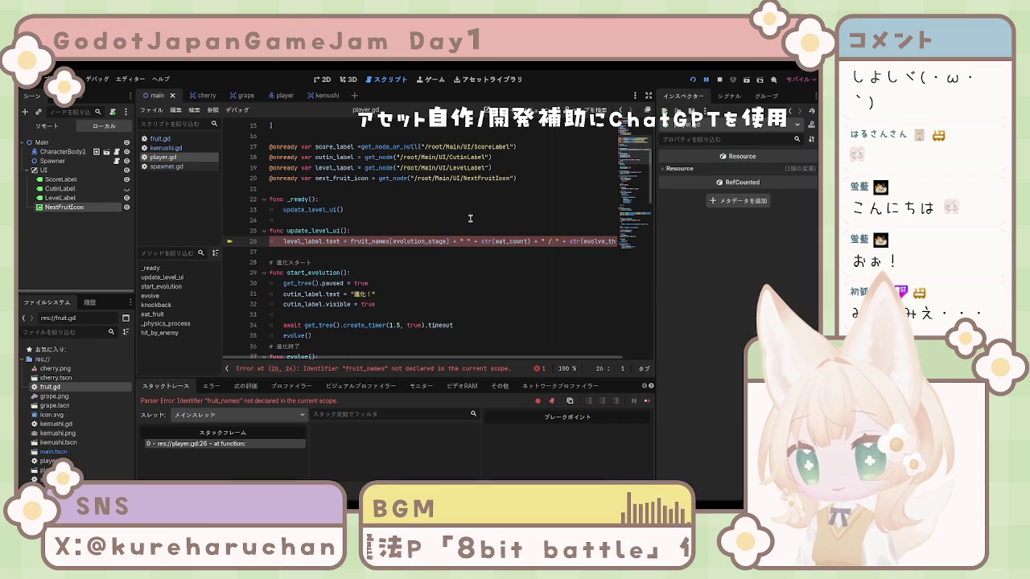
# Replace fruit_names on line 26 with next_fruit_icon, save, and stop the running game
pyautogui.click(421, 259)
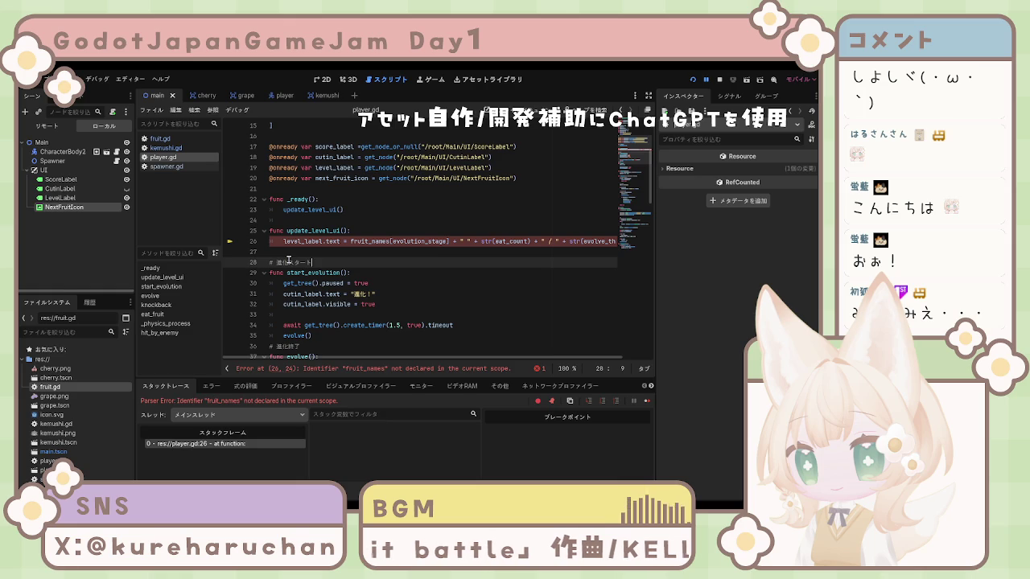
pyautogui.hscroll(2, 386, 363)
pyautogui.hscroll(2, 385, 363)
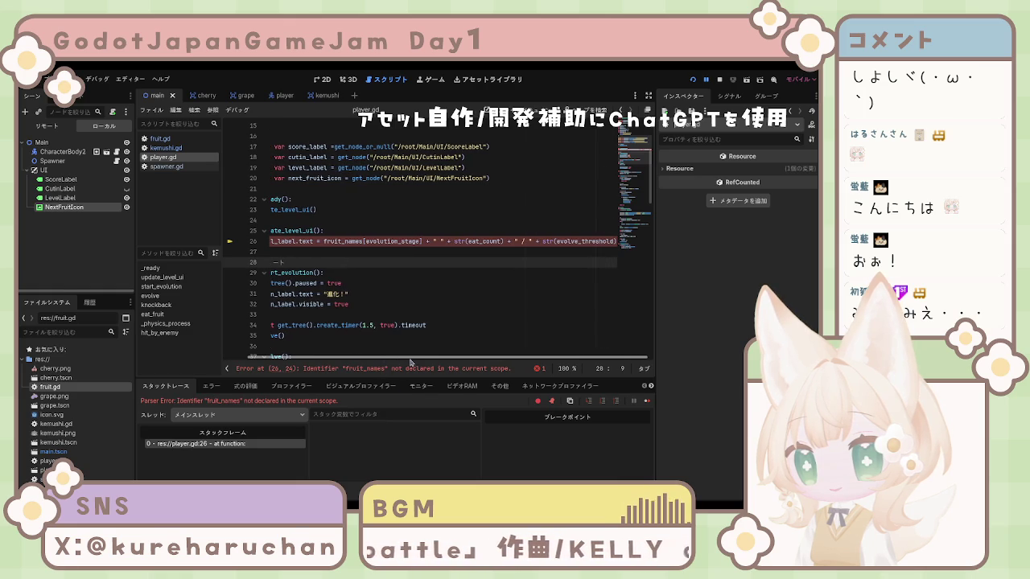
pyautogui.click(362, 241)
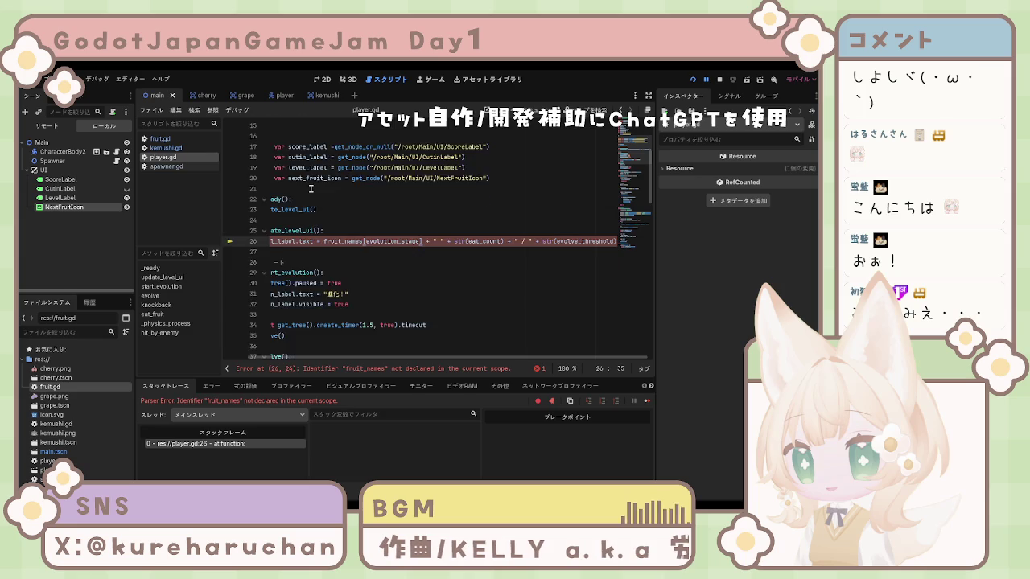
pyautogui.scroll(2, 321, 198)
pyautogui.moveTo(345, 242); pyautogui.dragTo(289, 242)
pyautogui.hotkey('ctrl', 'c')
pyautogui.scroll(-4, 329, 270)
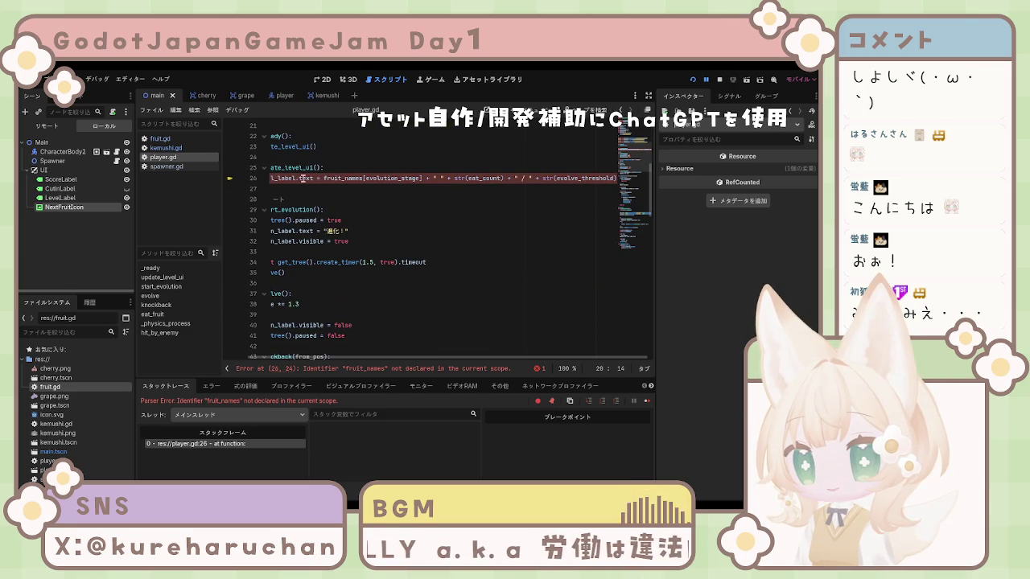
pyautogui.moveTo(361, 178); pyautogui.dragTo(324, 177)
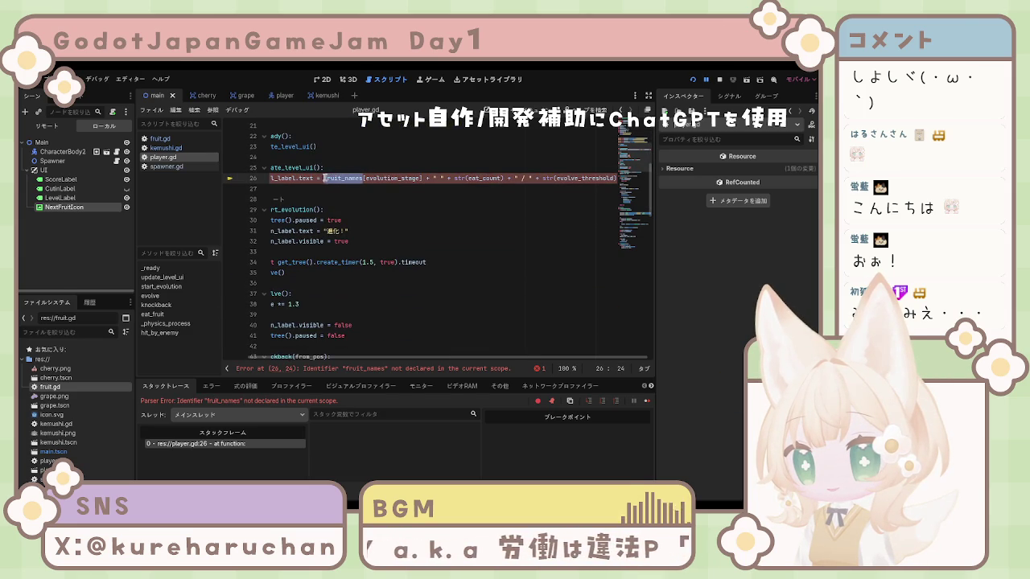
pyautogui.hotkey('ctrl', 'v')
pyautogui.hotkey('ctrl', 's')
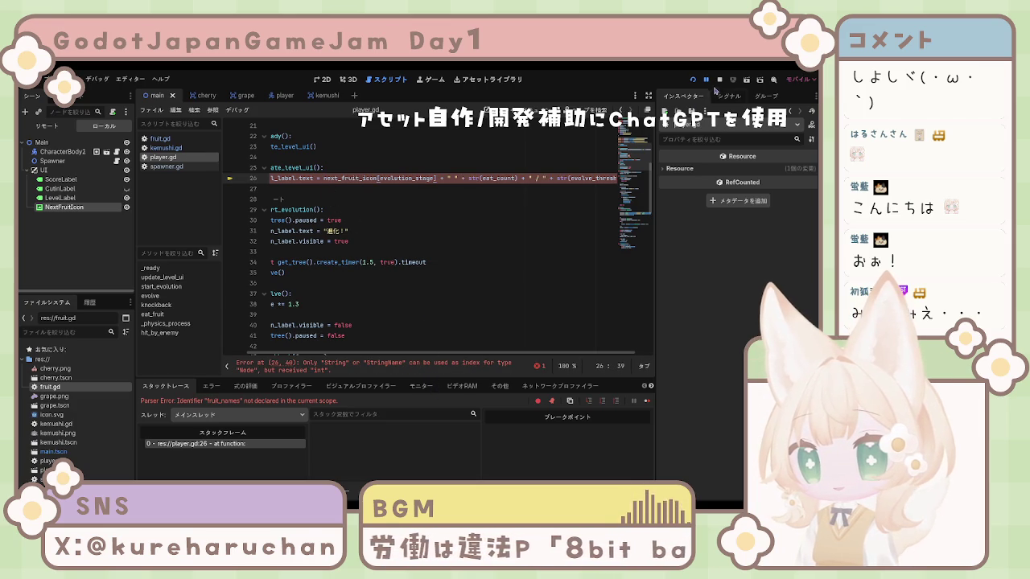
pyautogui.press('F8')
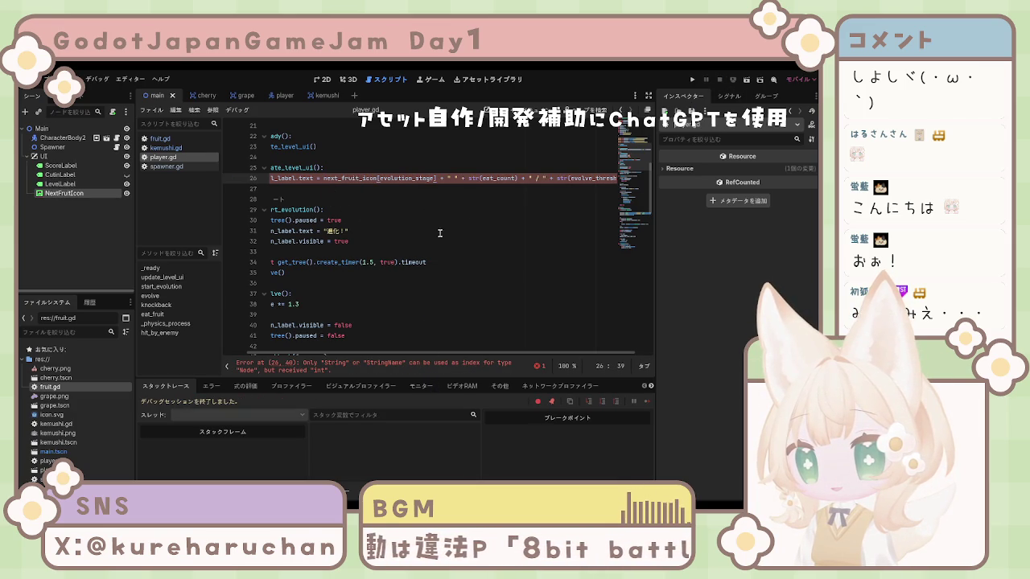
# Toggle line 26 between fruit_names and next_fruit_icon with undo/redo, saving player.gd
pyautogui.click(415, 217)
pyautogui.scroll(4, 401, 226)
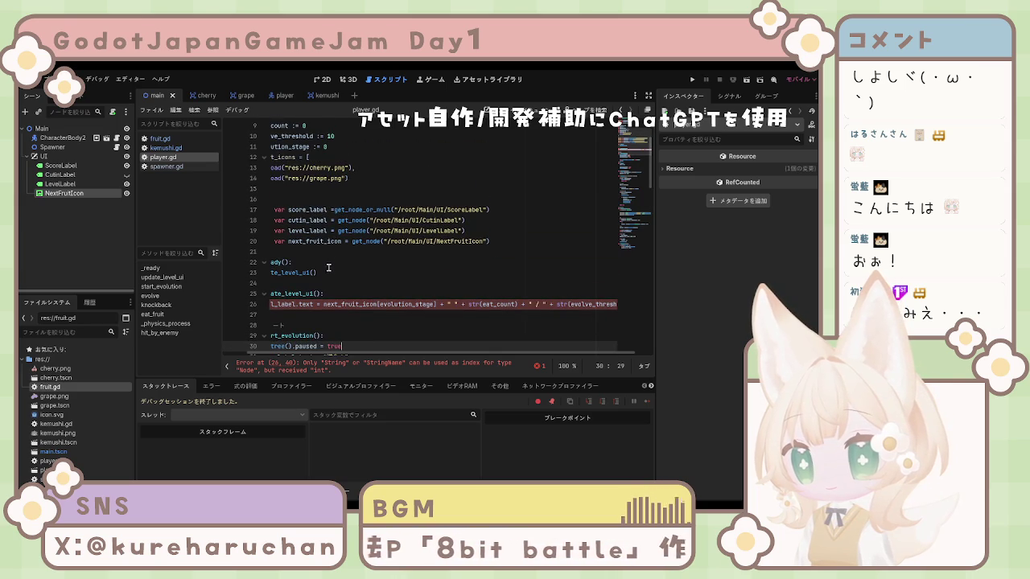
pyautogui.hotkey('ctrl', 'z')
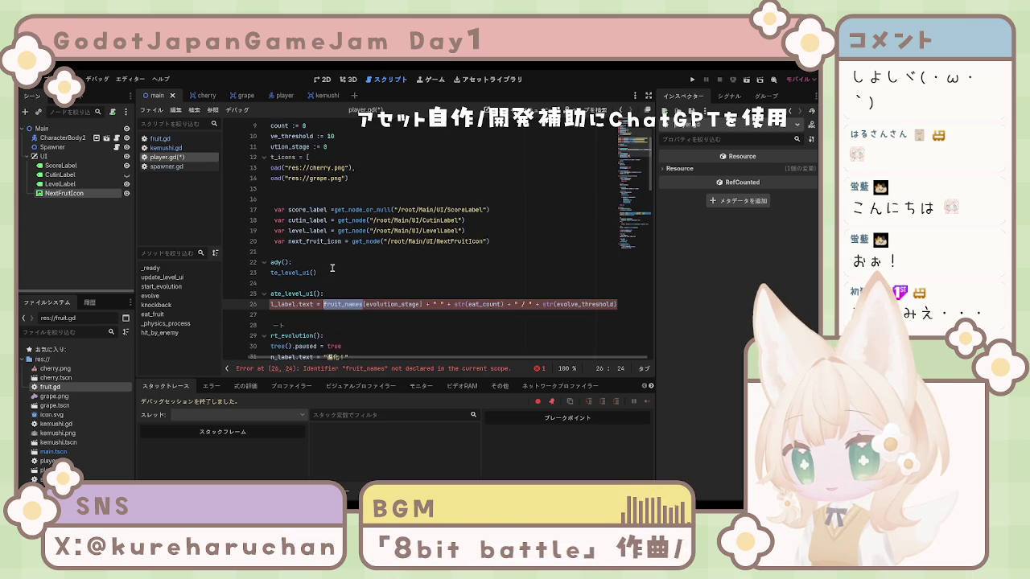
pyautogui.hotkey('ctrl', 'z')
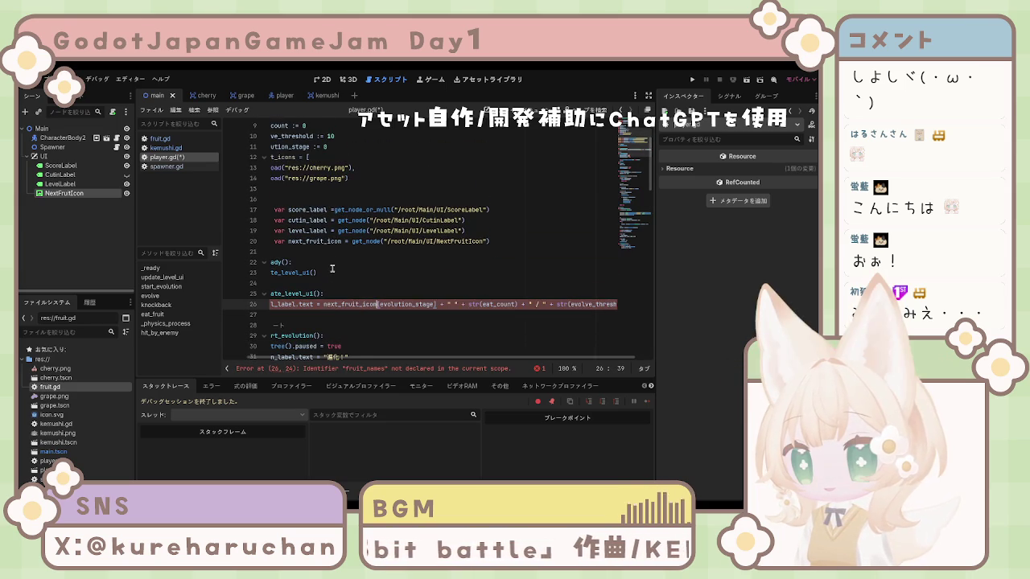
pyautogui.hotkey('ctrl', 's')
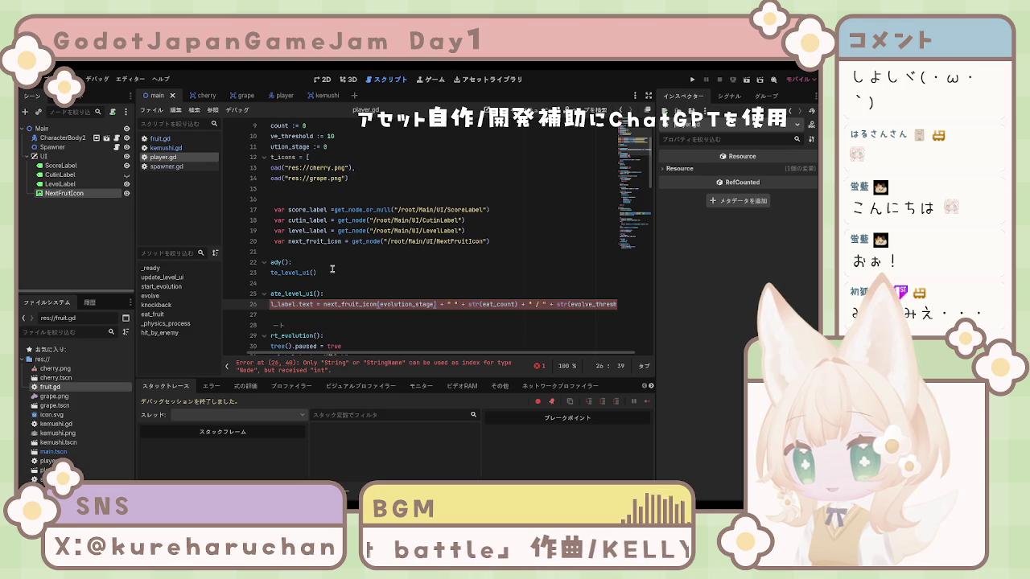
pyautogui.hotkey('ctrl', 'shift', 'z')
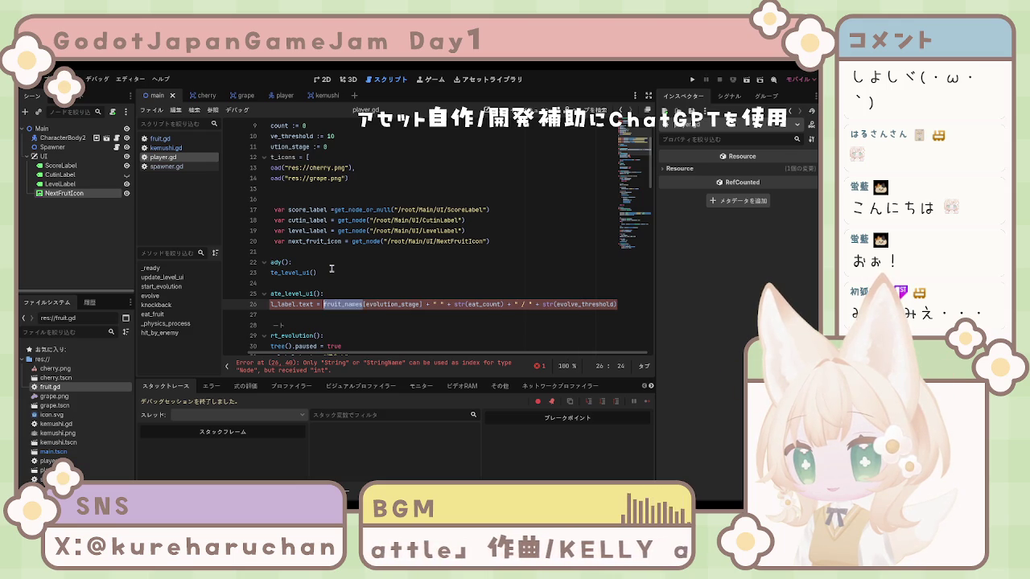
pyautogui.click(331, 272)
pyautogui.click(166, 148)
pyautogui.click(164, 157)
pyautogui.hotkey('ctrl', 's')
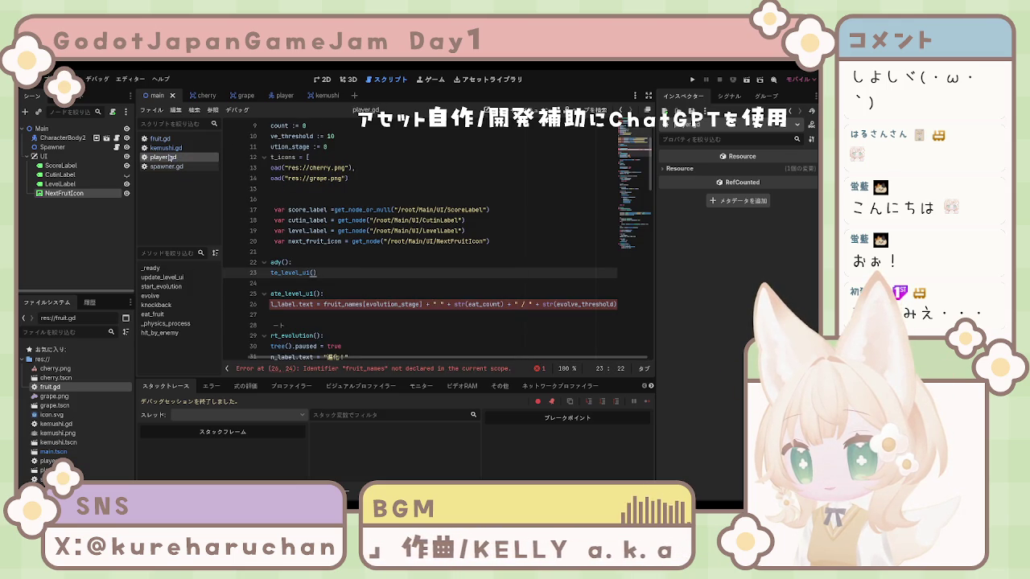
# Select the whole update_level_ui function on lines 25–26
pyautogui.click(359, 252)
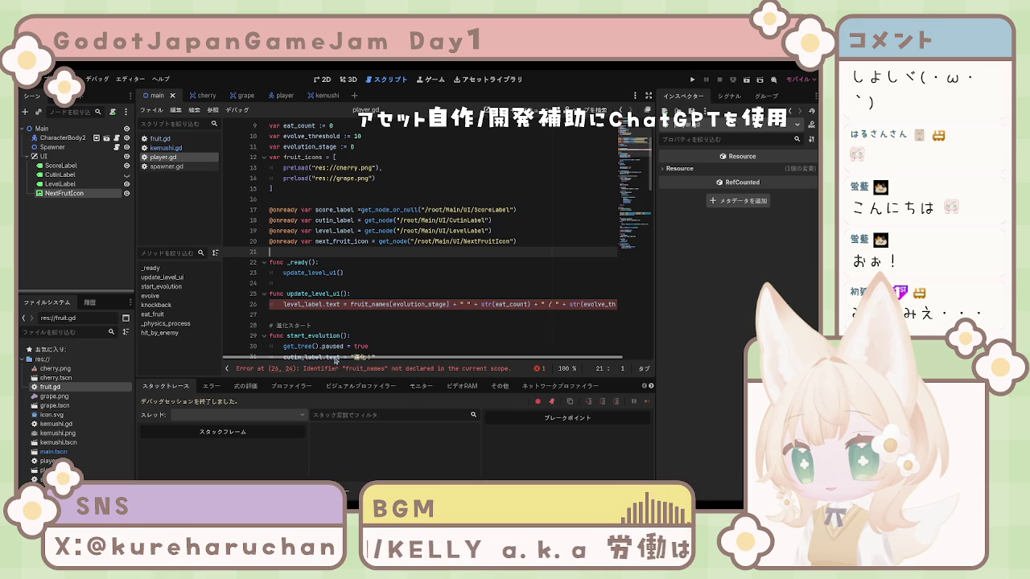
pyautogui.click(450, 324)
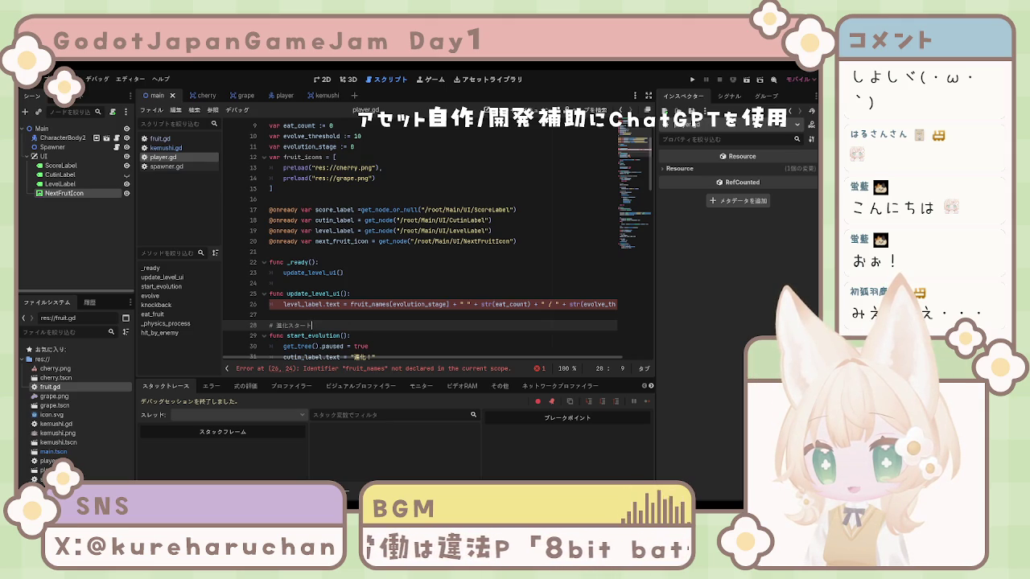
pyautogui.click(347, 313)
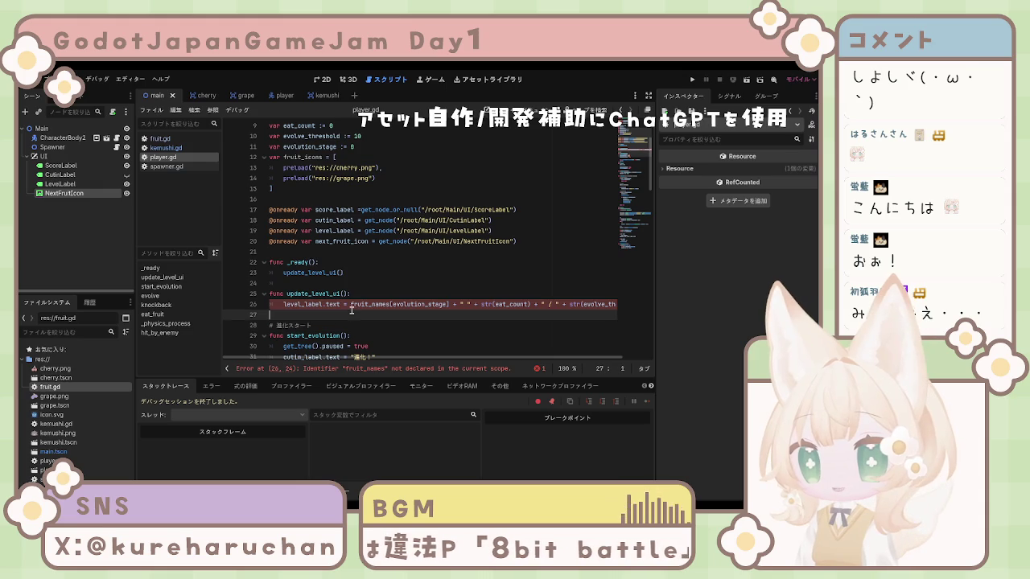
pyautogui.click(435, 303)
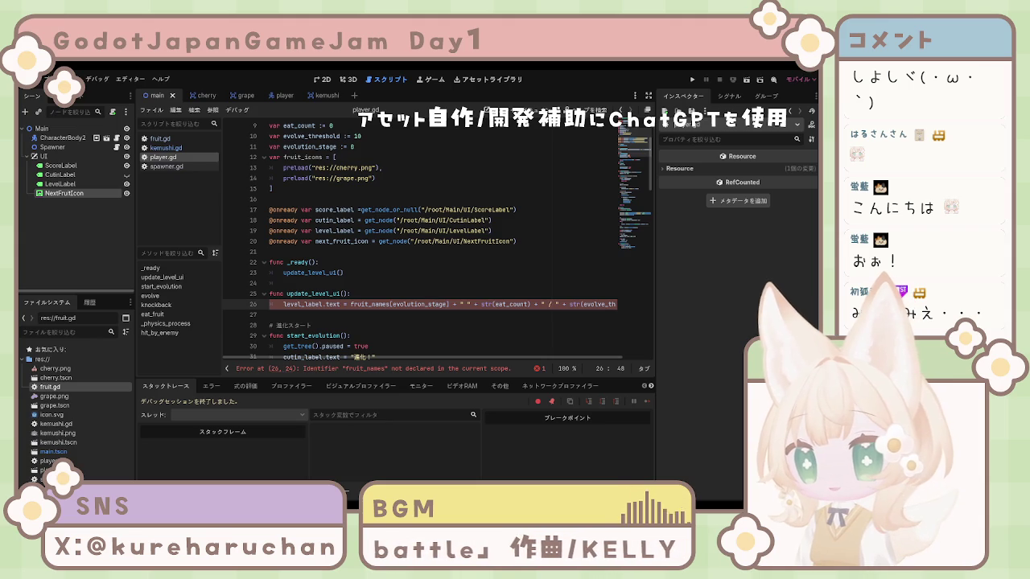
pyautogui.click(287, 294)
pyautogui.moveTo(270, 294); pyautogui.dragTo(397, 311)
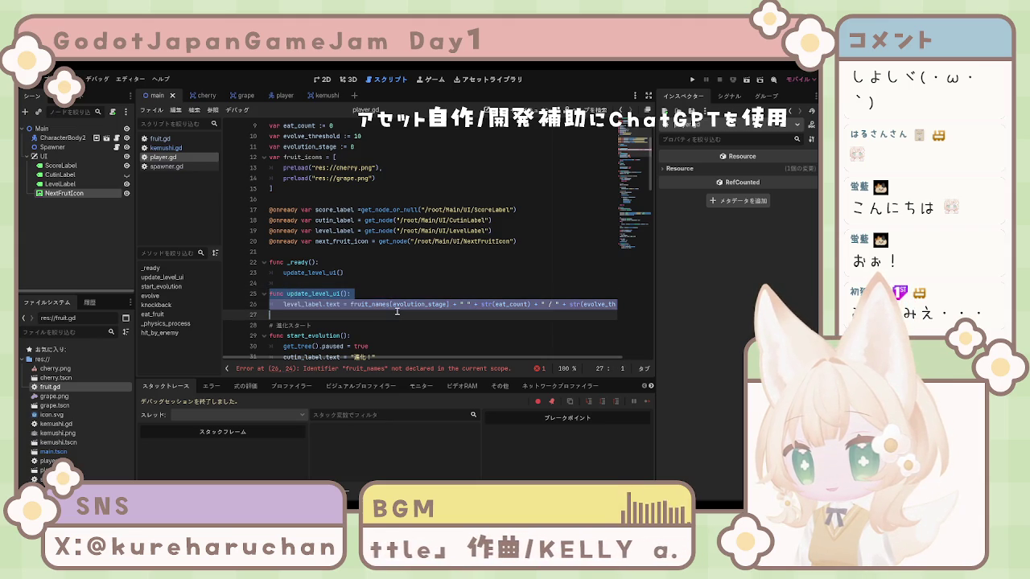
# Paste the new update_level_ui body (eat_count / evolve_threshold label, fruit_icons texture) and delete blank line 27
pyautogui.write('func update_level_ui(): \tlevel_label.text = str(eat_count) + " / " + str(evolve_threshold)  \tnext_fruit_icon.texture = fruit_icons[evolution_stage]')
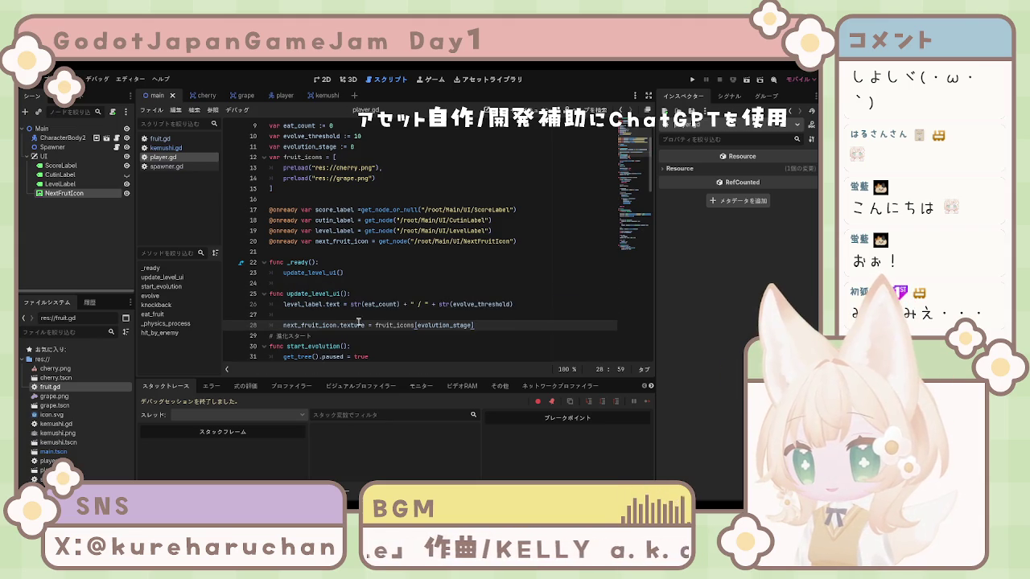
pyautogui.press('Return')
pyautogui.press('BackSpace')
pyautogui.press('BackSpace')
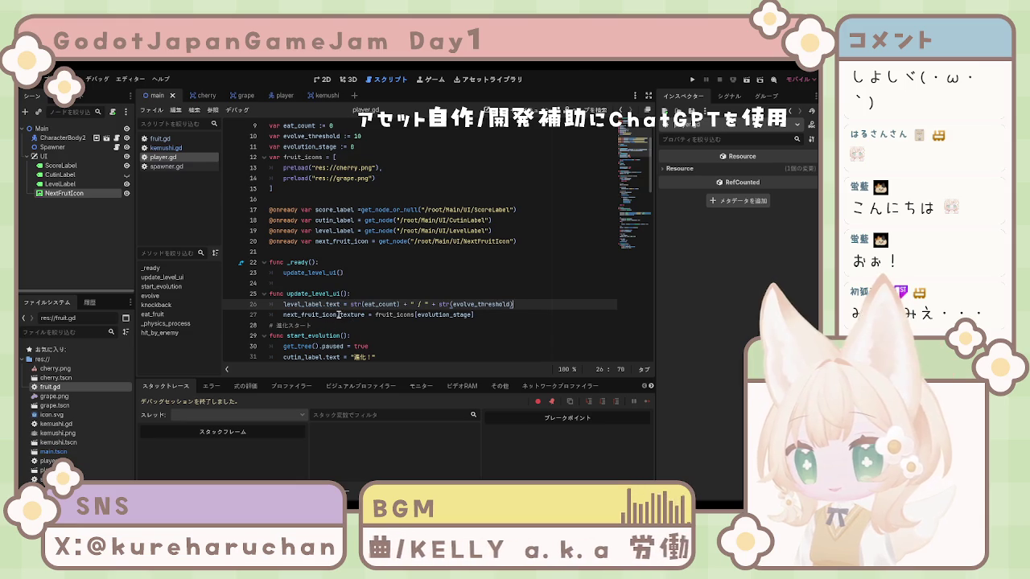
pyautogui.click(272, 315)
pyautogui.click(357, 315)
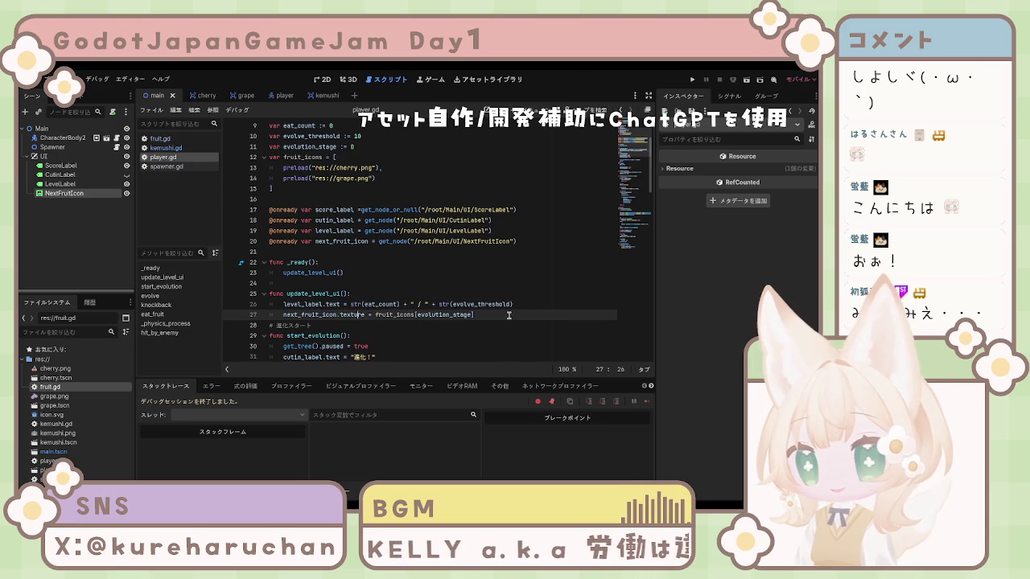
pyautogui.scroll(-3, 504, 315)
pyautogui.scroll(2, 504, 315)
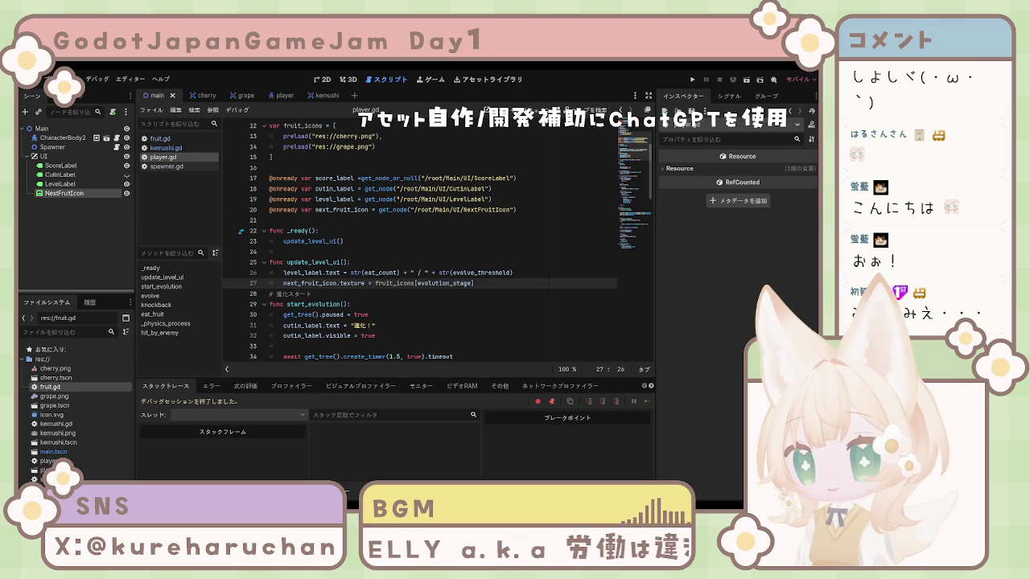
pyautogui.scroll(-1, 438, 242)
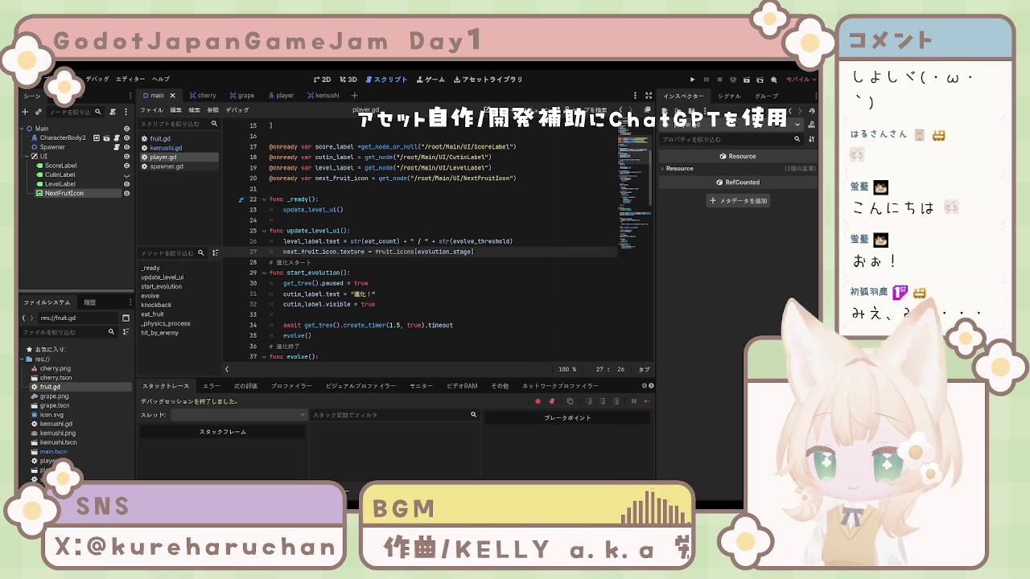
pyautogui.click(573, 230)
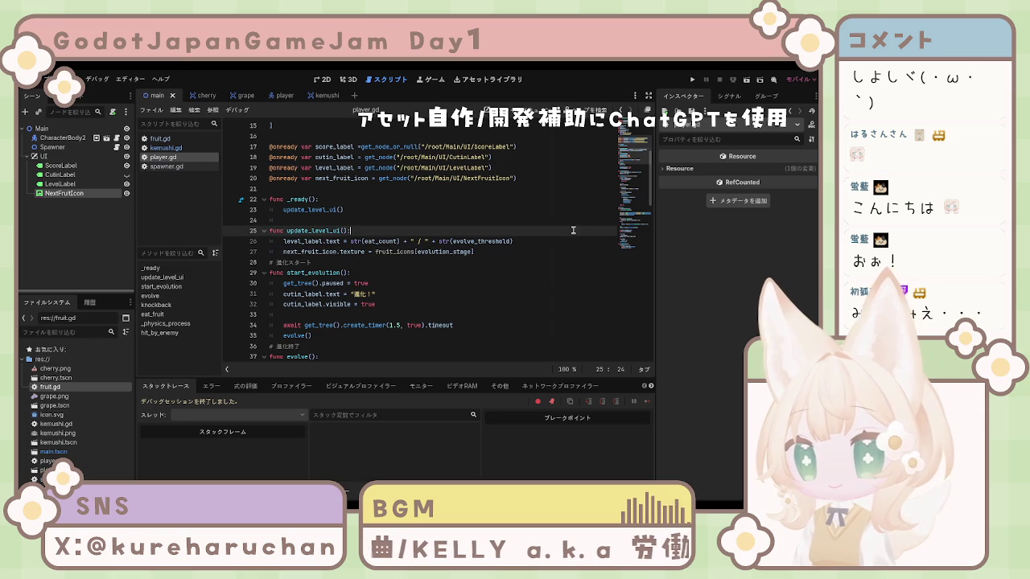
# Run and stop the game to test the HUD, then flip to spawner.gd and back to player.gd
pyautogui.click(692, 78)
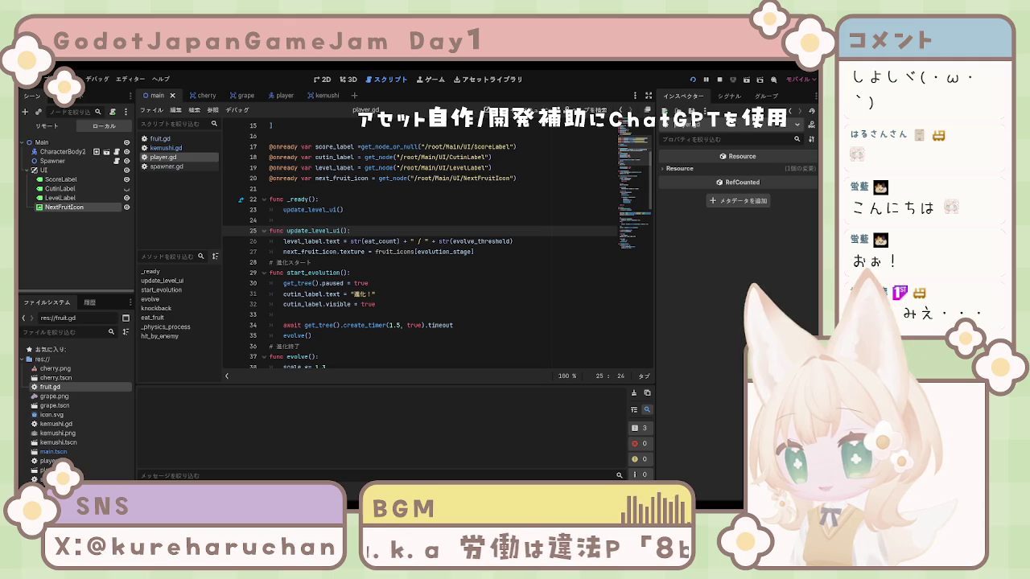
pyautogui.press('F8')
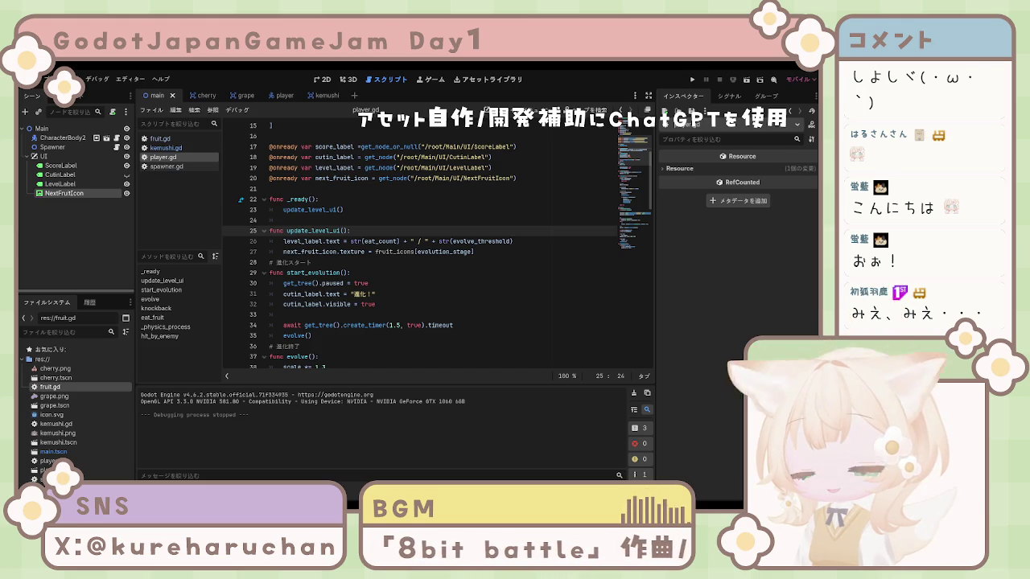
pyautogui.click(166, 165)
pyautogui.click(165, 157)
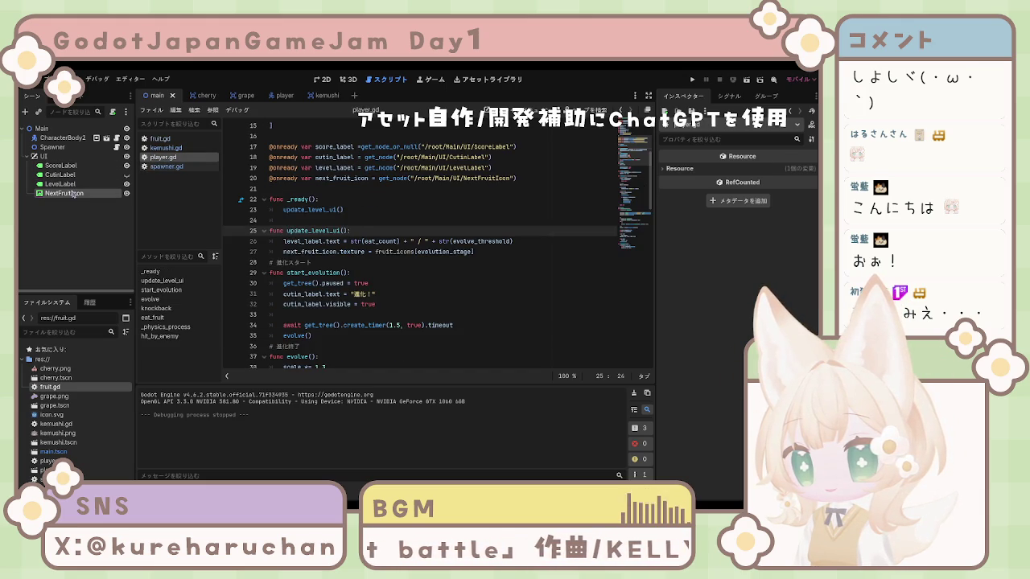
# Set NextFruitIcon's expand mode to Ignore Size and enter a new Transform scale
pyautogui.click(75, 194)
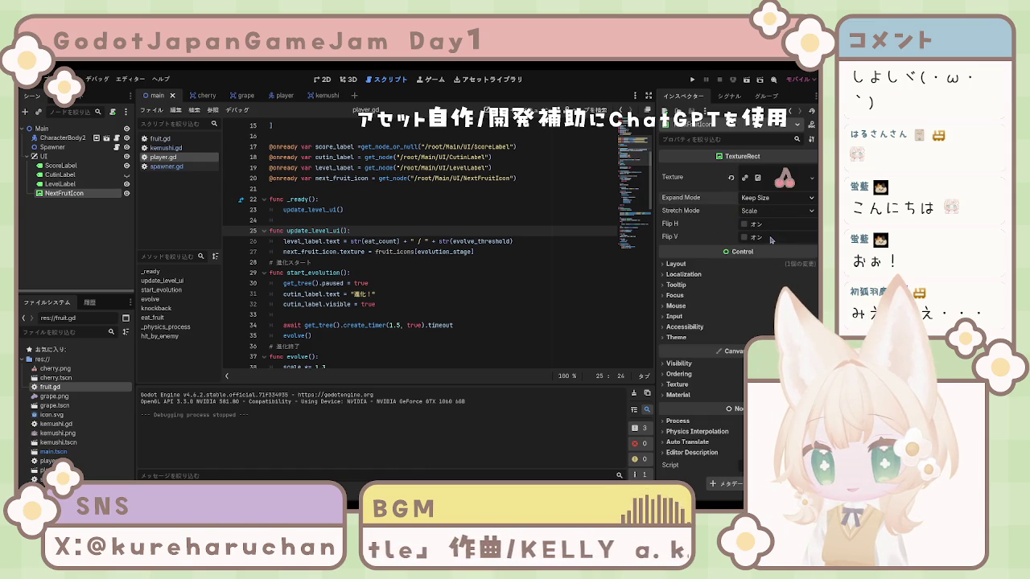
pyautogui.click(766, 238)
pyautogui.click(765, 226)
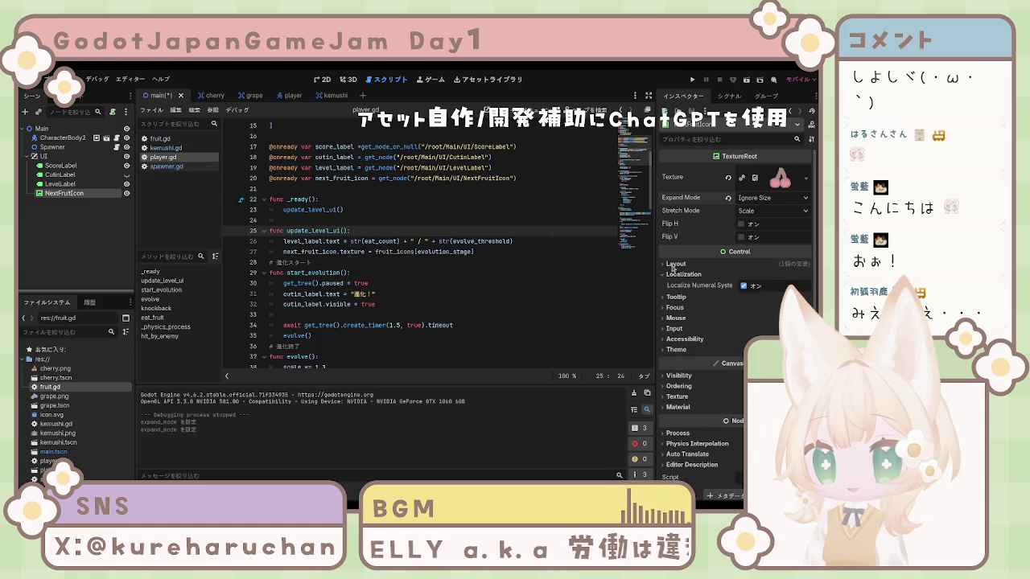
pyautogui.click(676, 265)
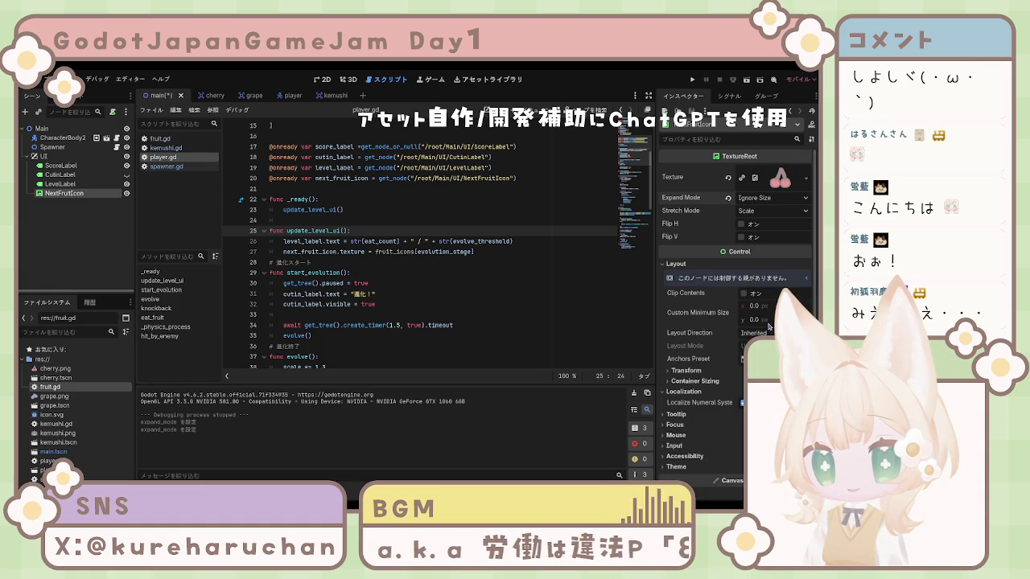
pyautogui.click(686, 370)
pyautogui.scroll(-2, 685, 370)
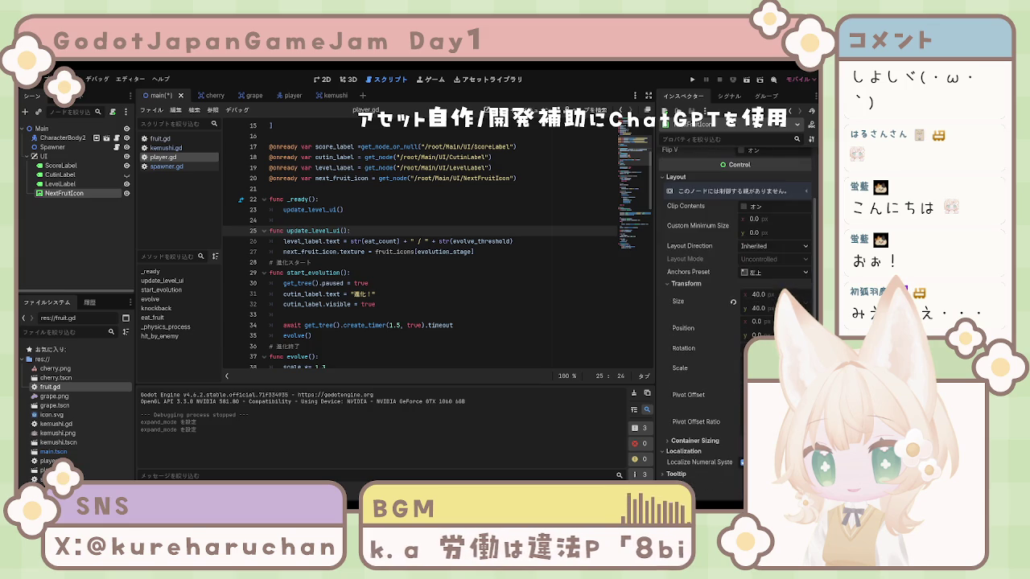
pyautogui.press('Return')
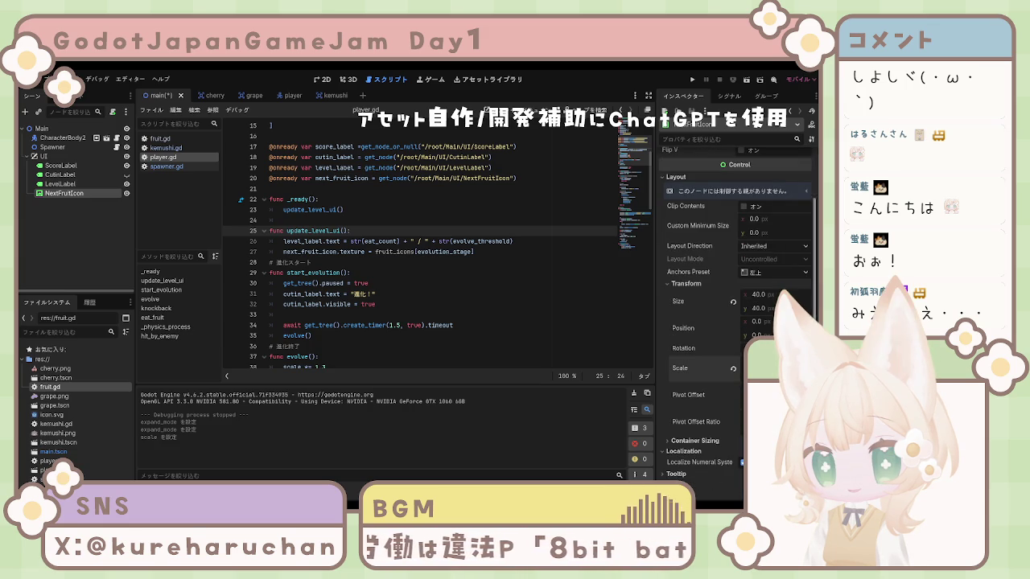
pyautogui.press('Return')
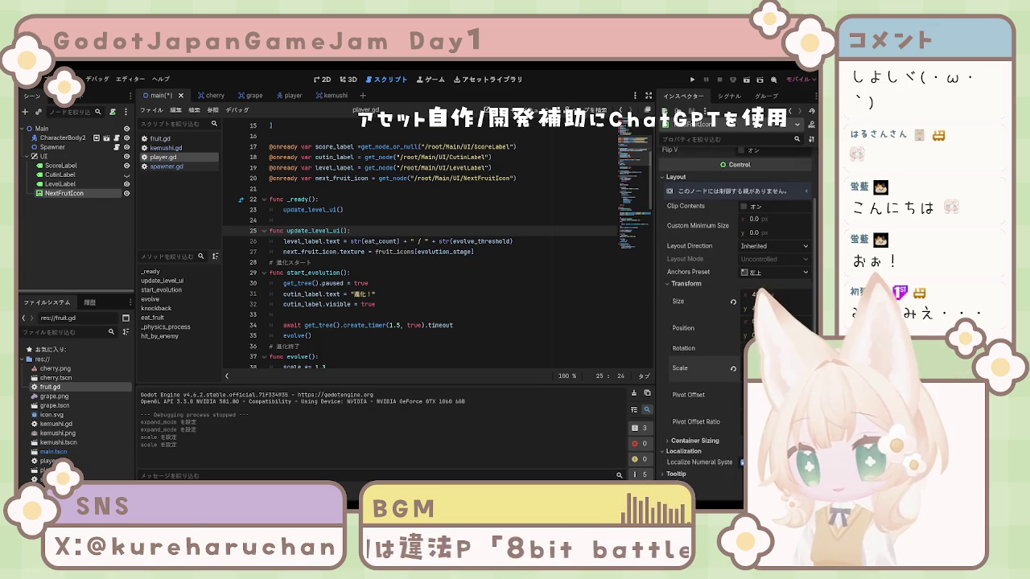
pyautogui.scroll(1, 711, 246)
pyautogui.scroll(1, 711, 246)
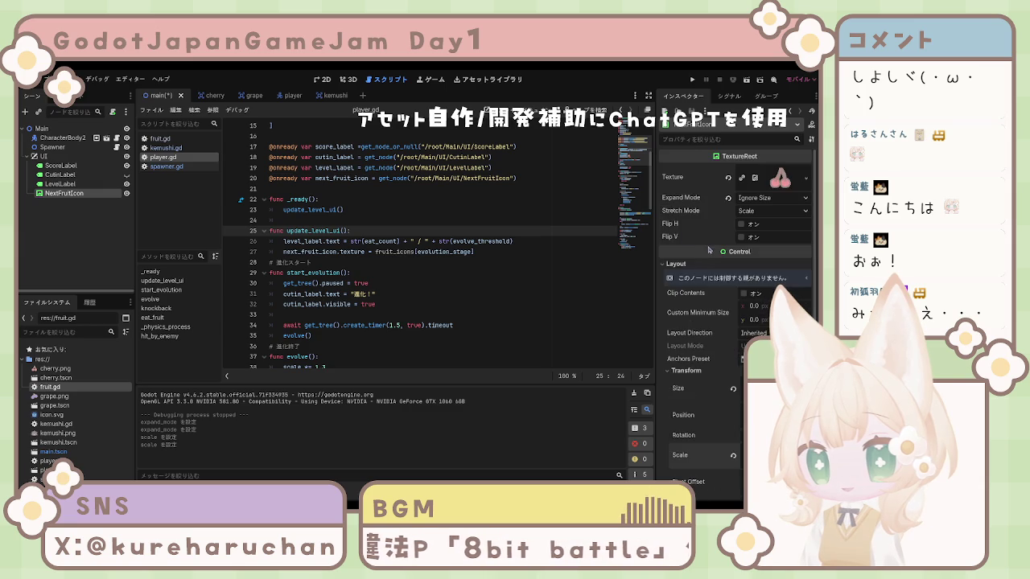
# Save the main scene, test-run the game, and stop it
pyautogui.click(692, 78)
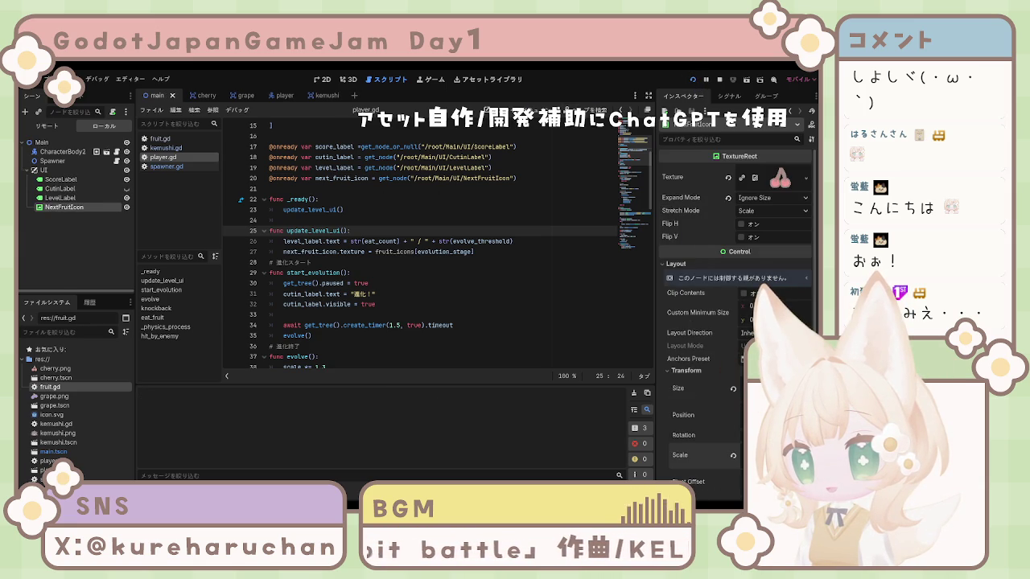
pyautogui.press('F8')
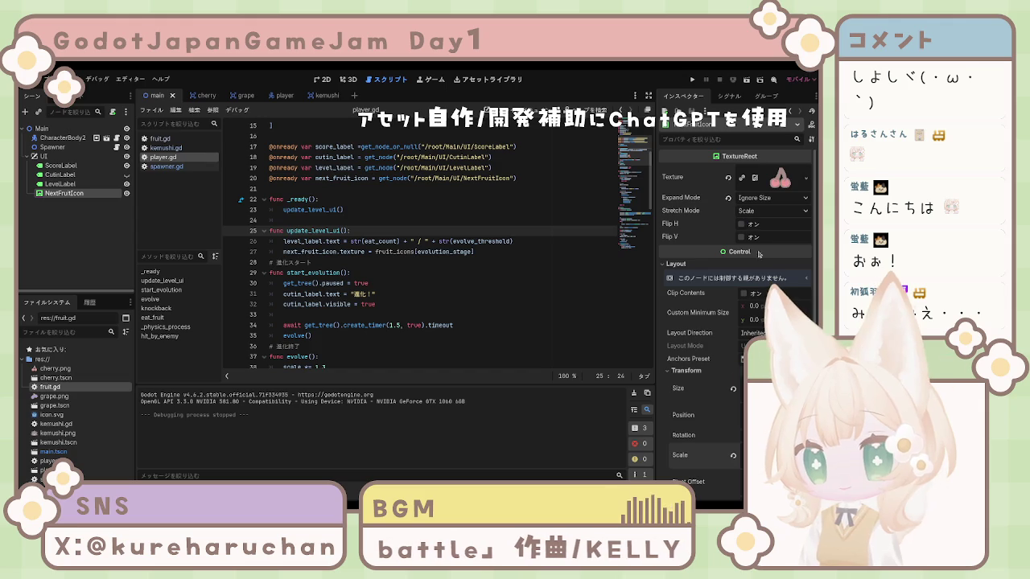
pyautogui.scroll(-1, 760, 319)
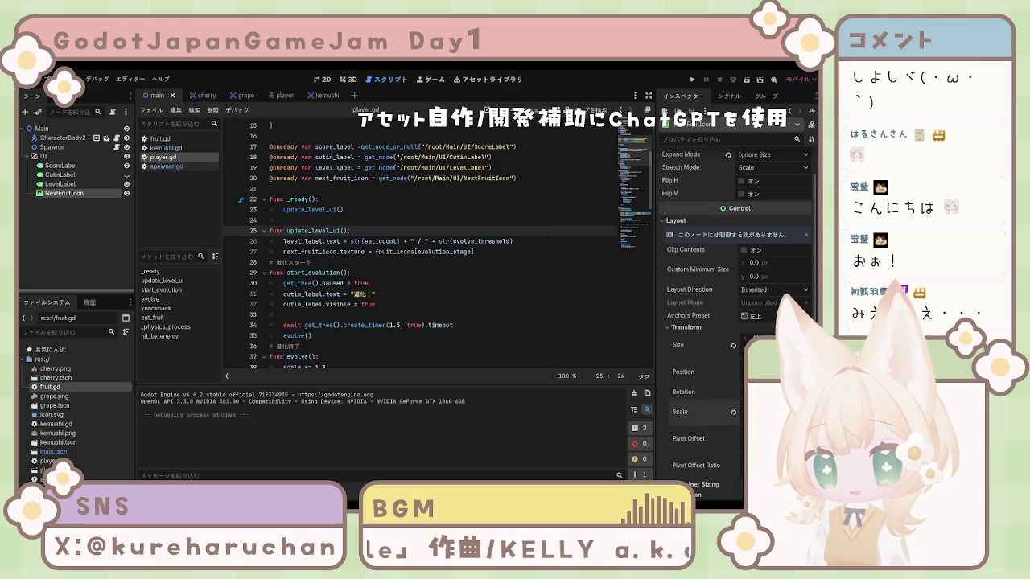
# Apply another scale to the fruit icon and run the game again to check the HUD
pyautogui.press('Return')
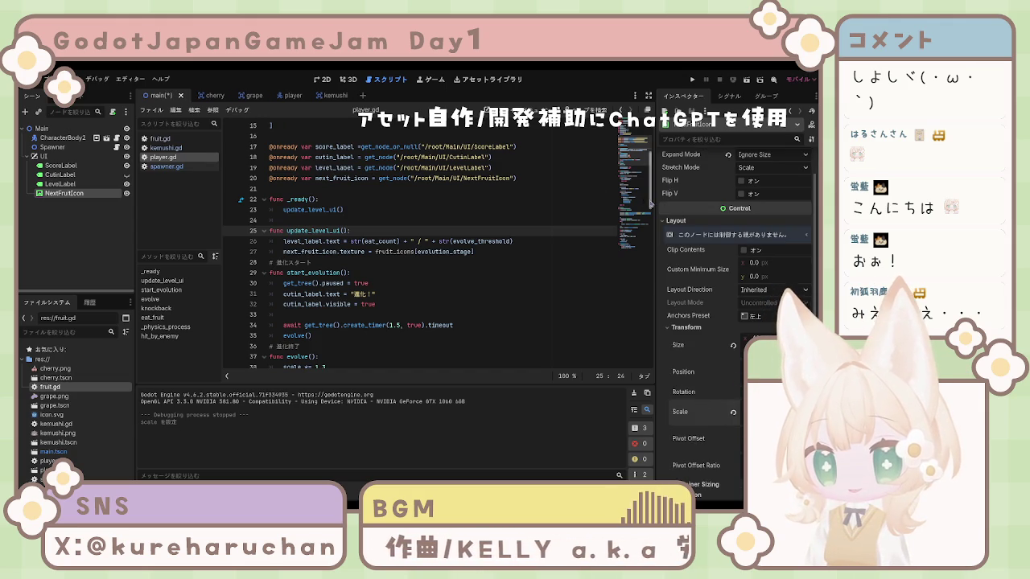
pyautogui.scroll(1, 724, 201)
pyautogui.click(581, 325)
pyautogui.click(692, 79)
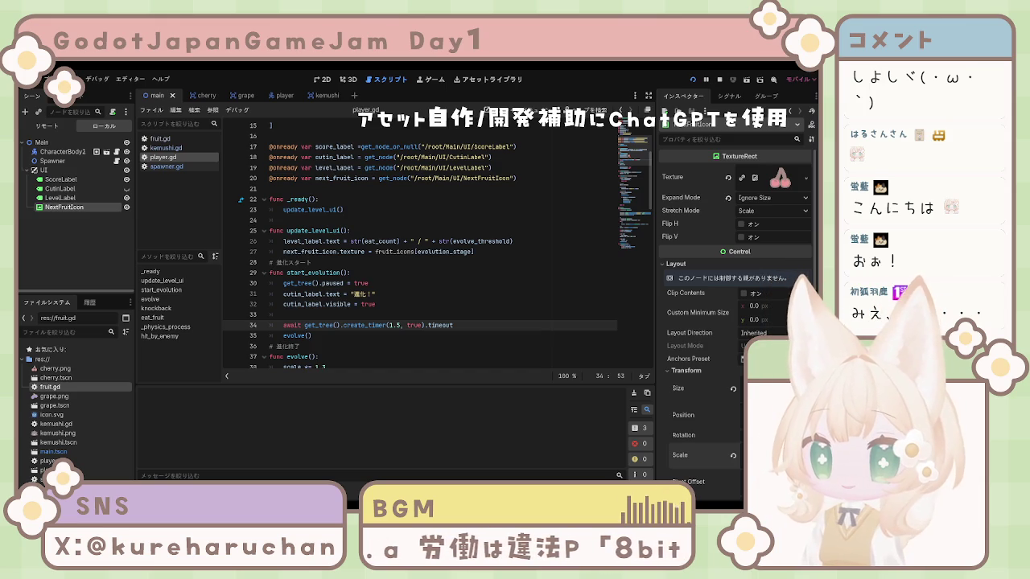
pyautogui.press('F8')
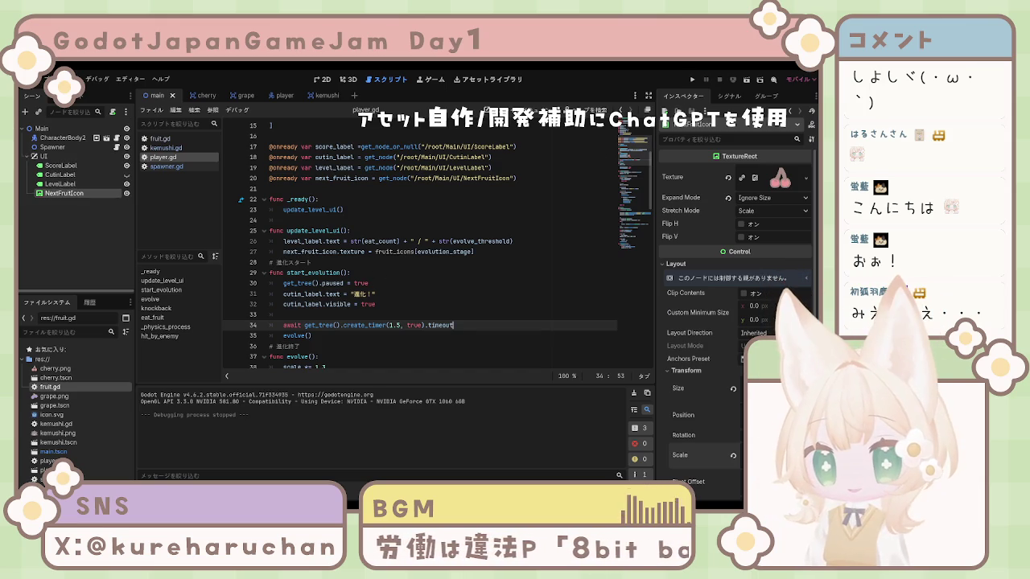
pyautogui.scroll(-2, 404, 300)
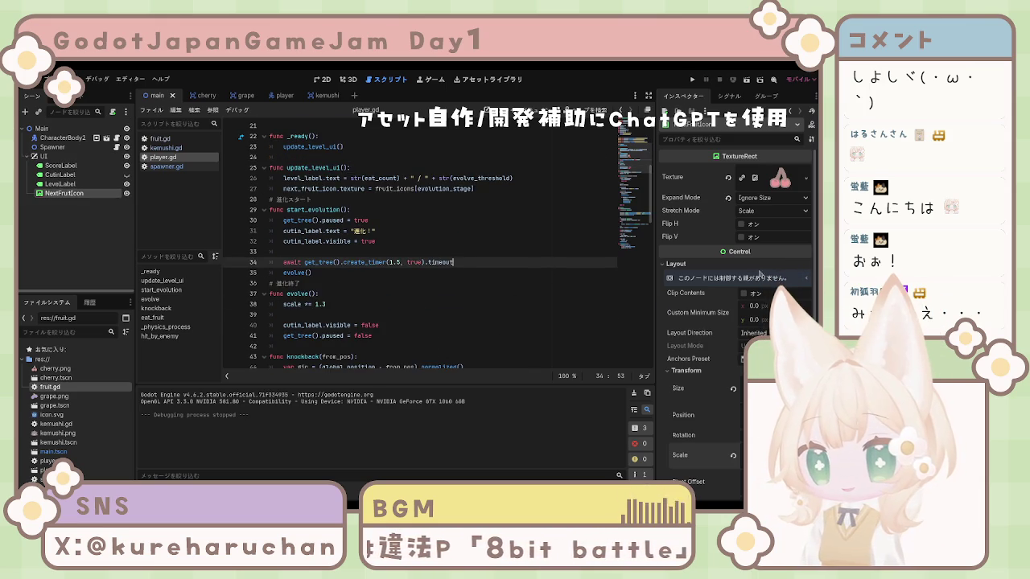
pyautogui.click(692, 79)
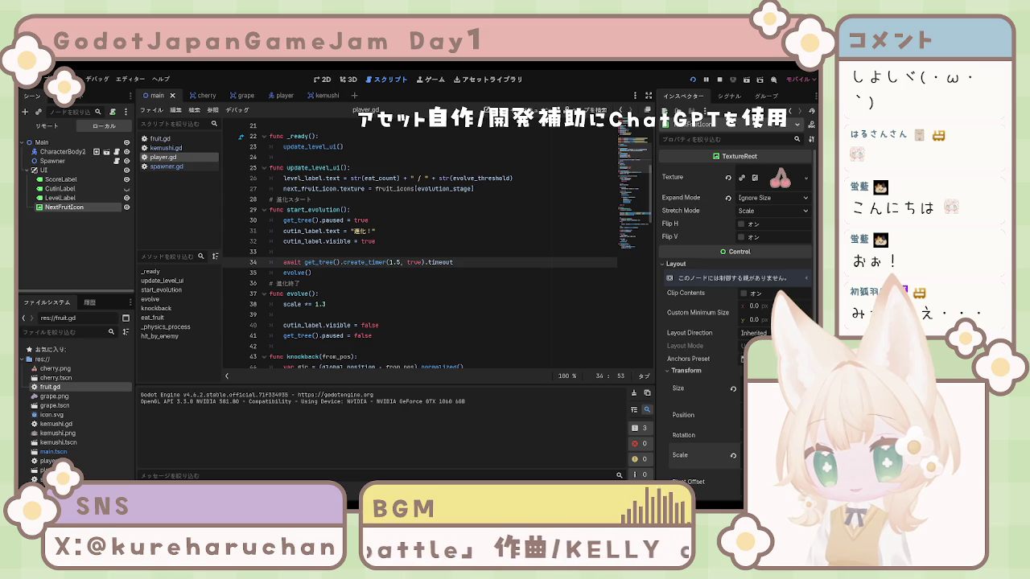
pyautogui.press('F8')
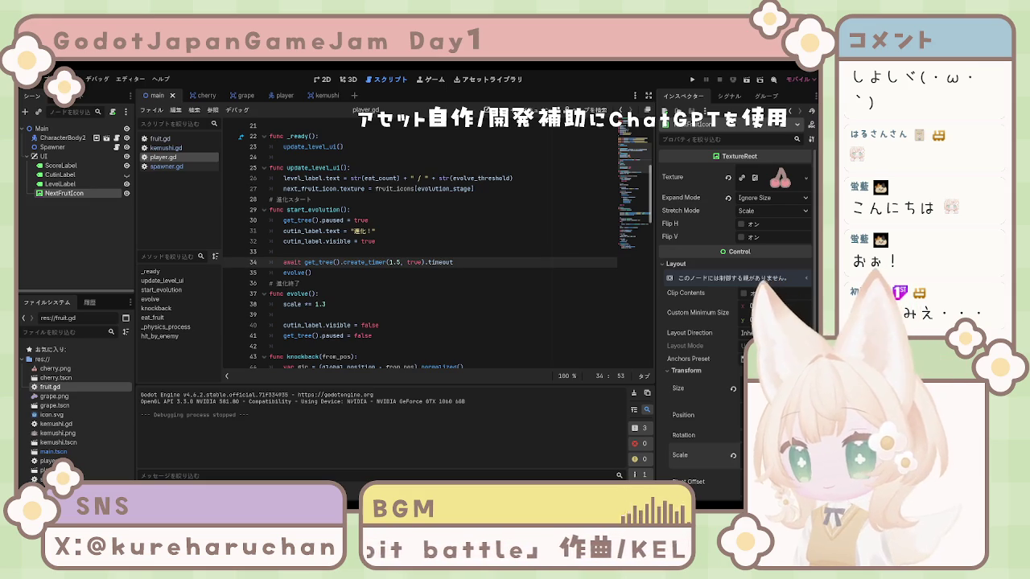
# Select LevelLabel and ScoreLabel, show them in the 2D view, and widen both to about 41.9 px
pyautogui.click(60, 174)
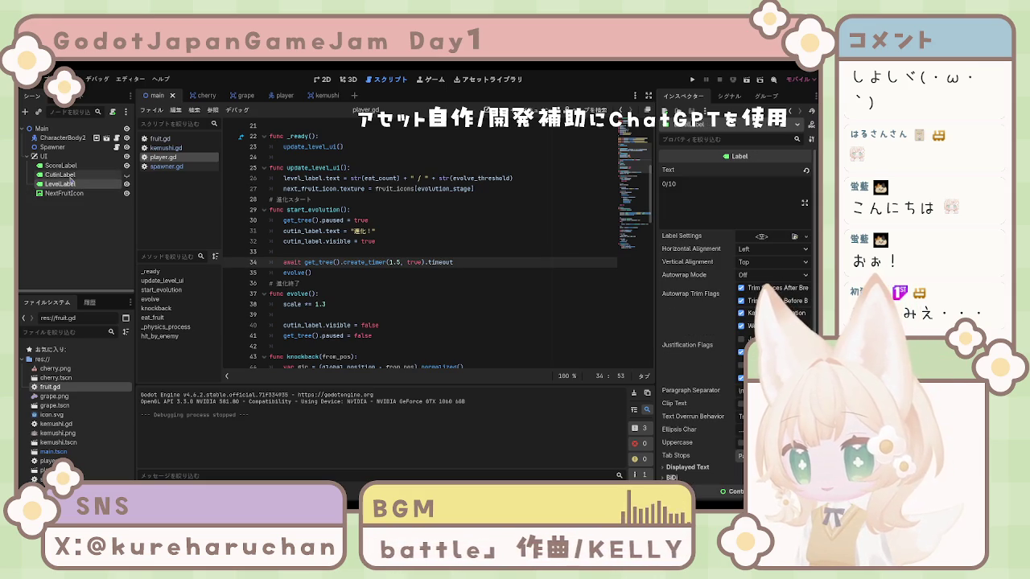
pyautogui.click(71, 185)
pyautogui.keyDown('ctrl'); pyautogui.click(60, 166); pyautogui.keyUp('ctrl')
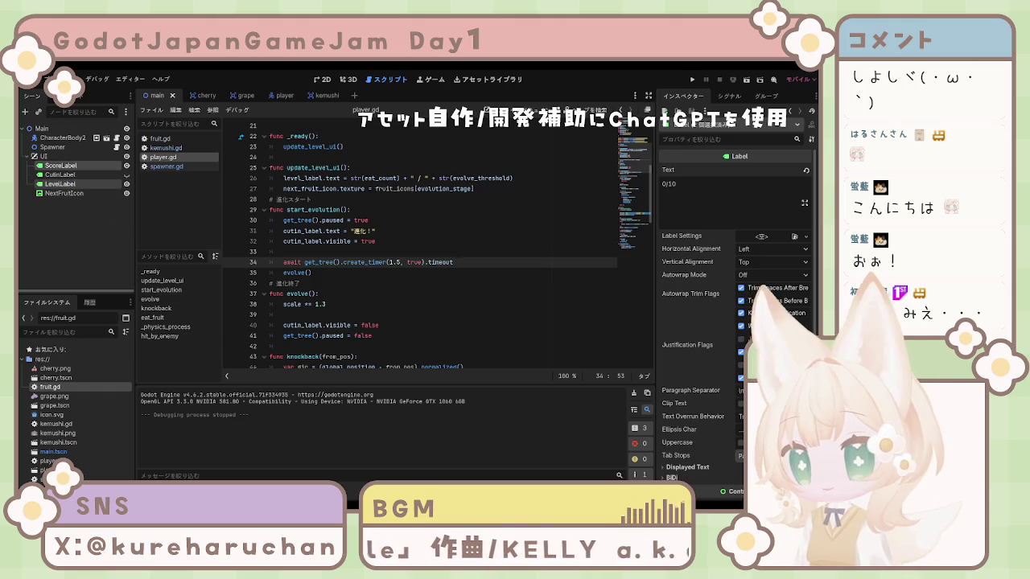
pyautogui.hotkey('ctrl', 'F1')
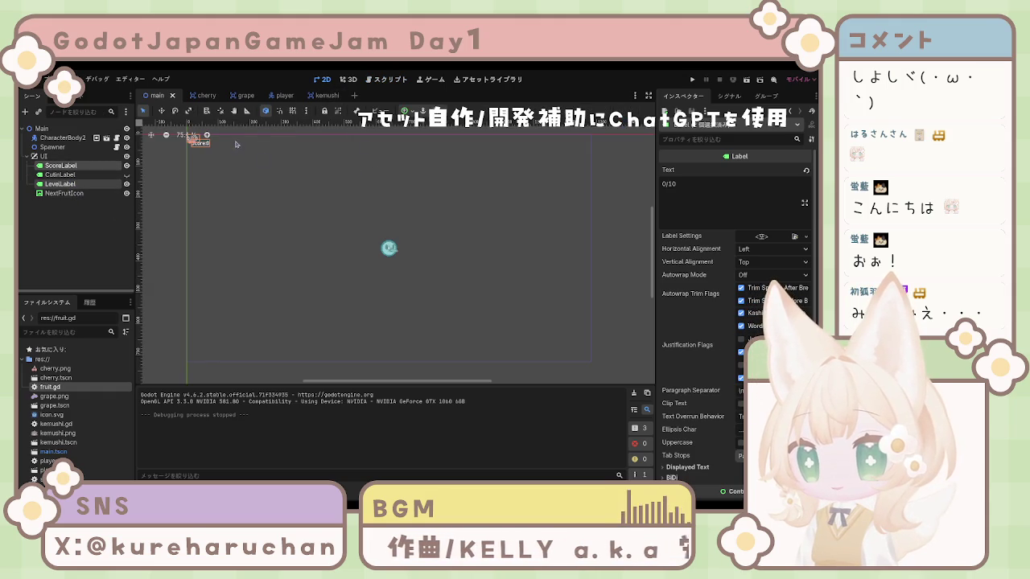
pyautogui.scroll(5, 345, 232)
pyautogui.moveTo(342, 237)
pyautogui.mouseDown()
pyautogui.moveTo(292, 191)
pyautogui.moveTo(515, 336)
pyautogui.moveTo(439, 276)
pyautogui.mouseUp()
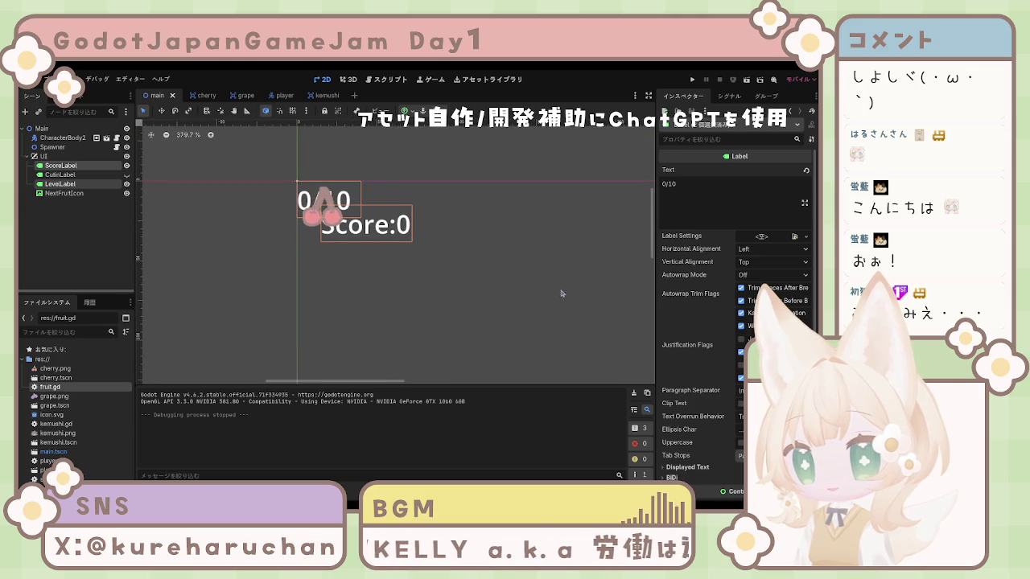
pyautogui.scroll(-5, 716, 365)
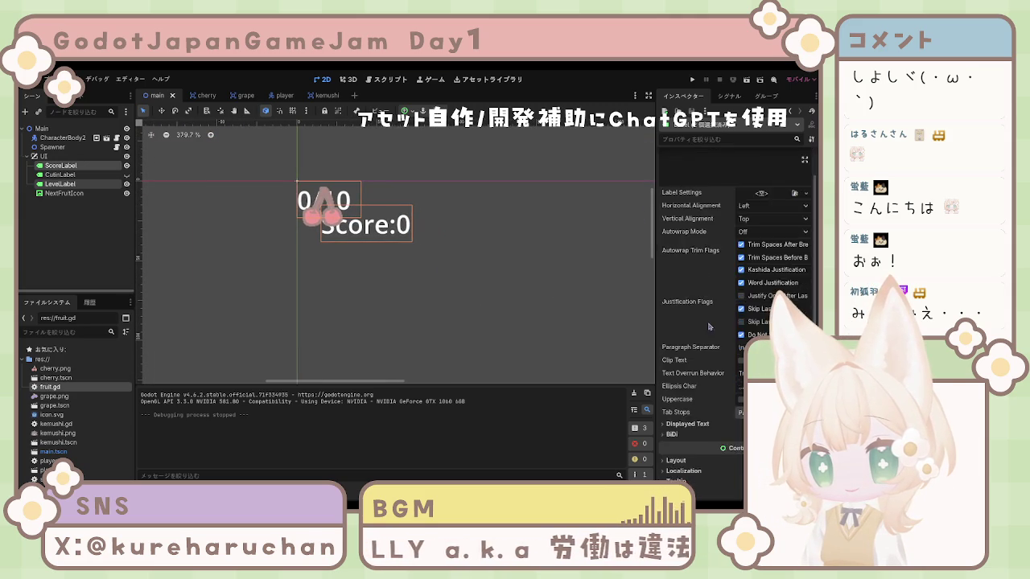
pyautogui.click(680, 266)
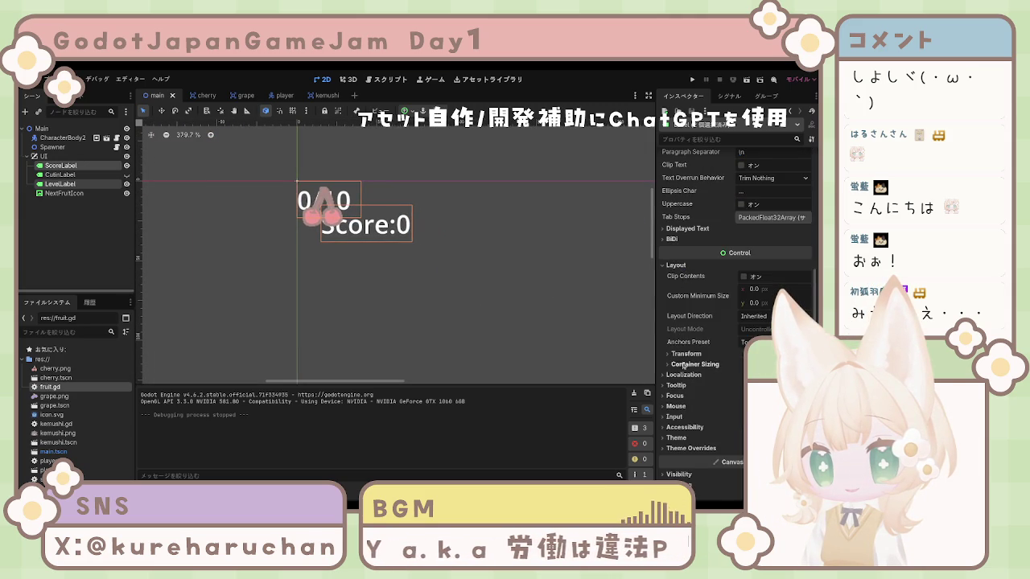
pyautogui.click(686, 354)
pyautogui.scroll(-2, 722, 361)
pyautogui.moveTo(756, 283); pyautogui.dragTo(765, 284)
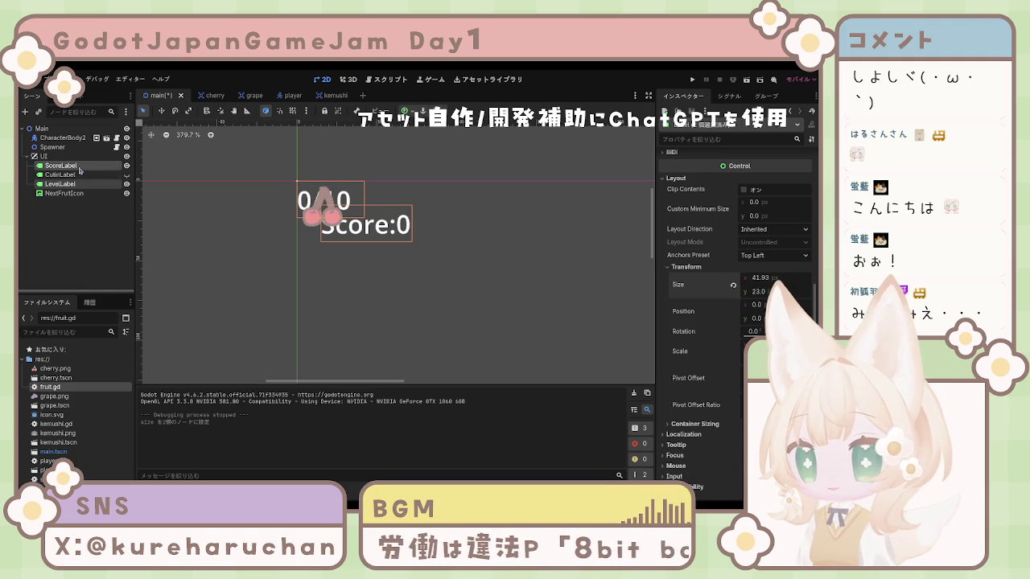
# Select LevelLabel and undo the label width change
pyautogui.keyDown('ctrl'); pyautogui.click(63, 183); pyautogui.keyUp('ctrl')
pyautogui.click(64, 185)
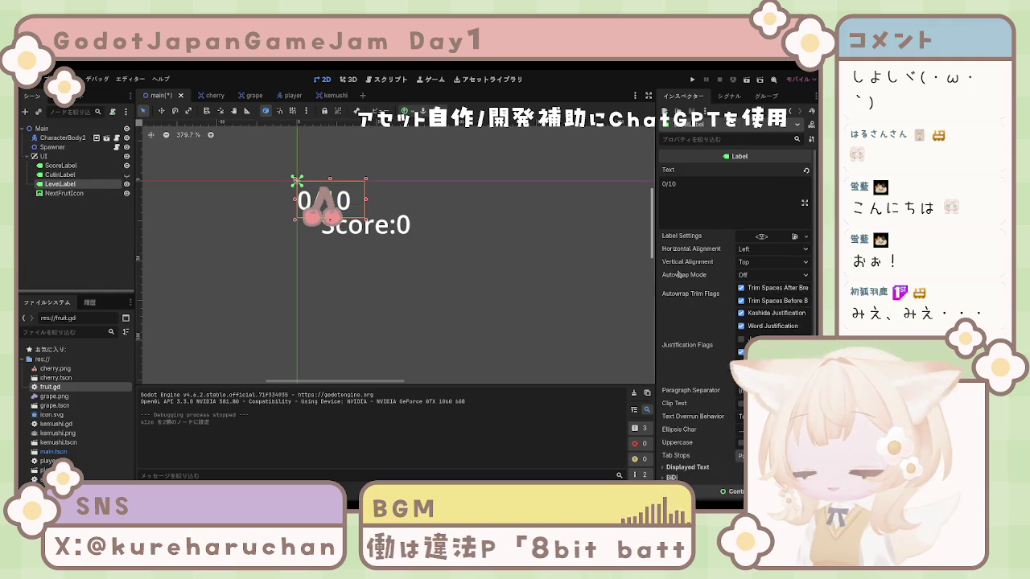
pyautogui.hotkey('ctrl', 'z')
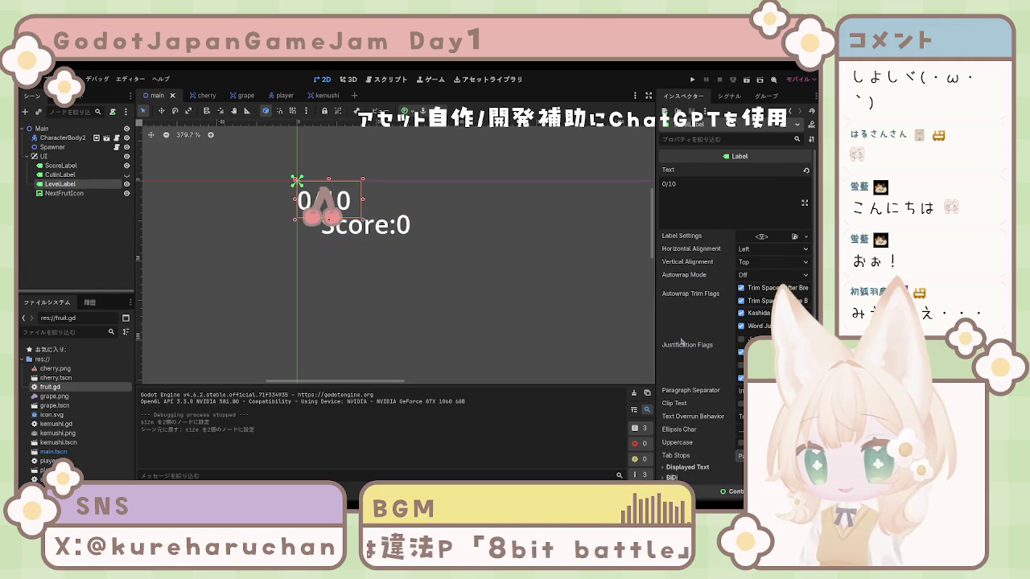
# Move LevelLabel to position x 40, y 5 in Layout > Transform
pyautogui.scroll(-3, 696, 396)
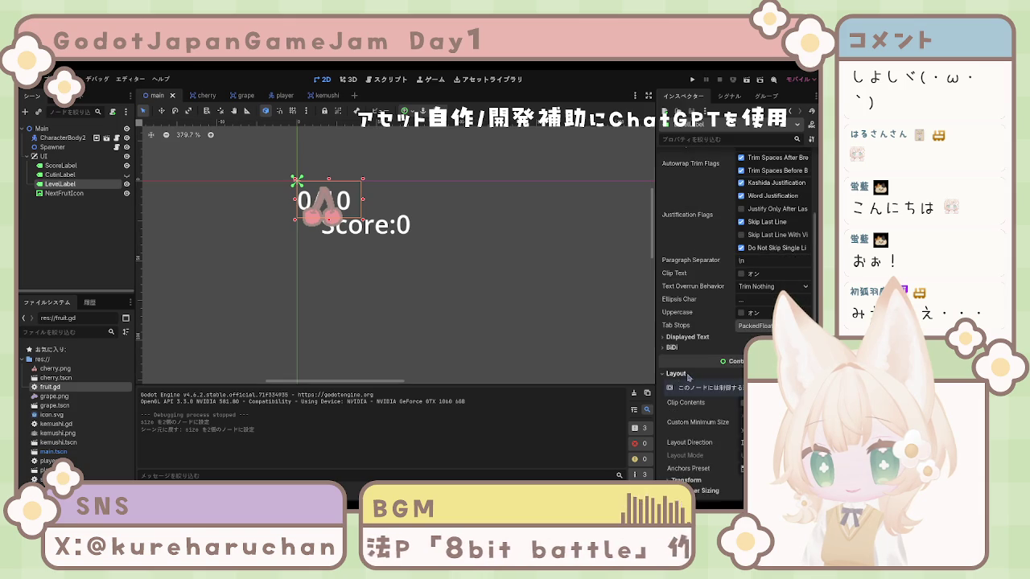
pyautogui.click(688, 379)
pyautogui.scroll(-3, 700, 385)
pyautogui.click(686, 349)
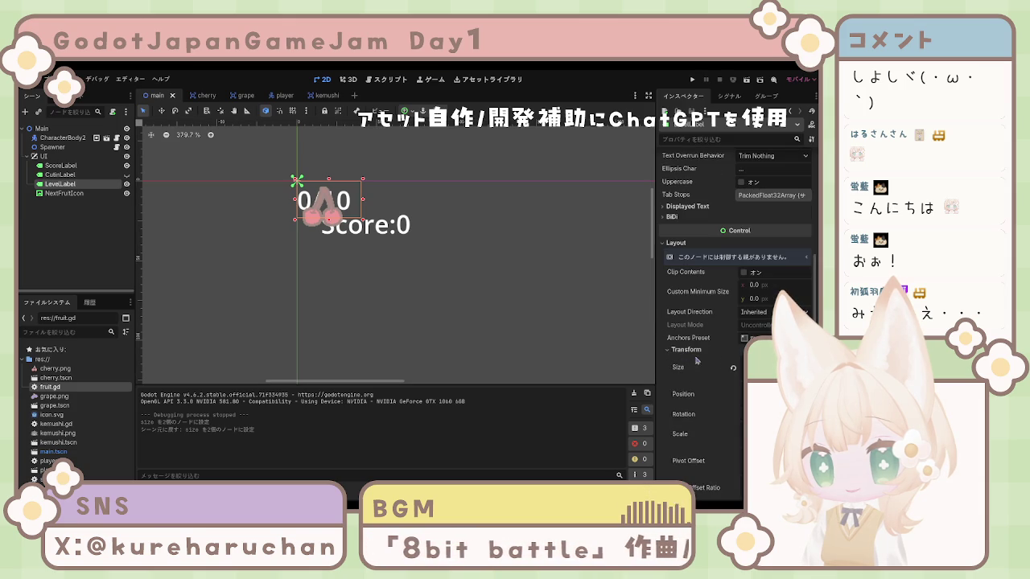
pyautogui.scroll(-2, 714, 365)
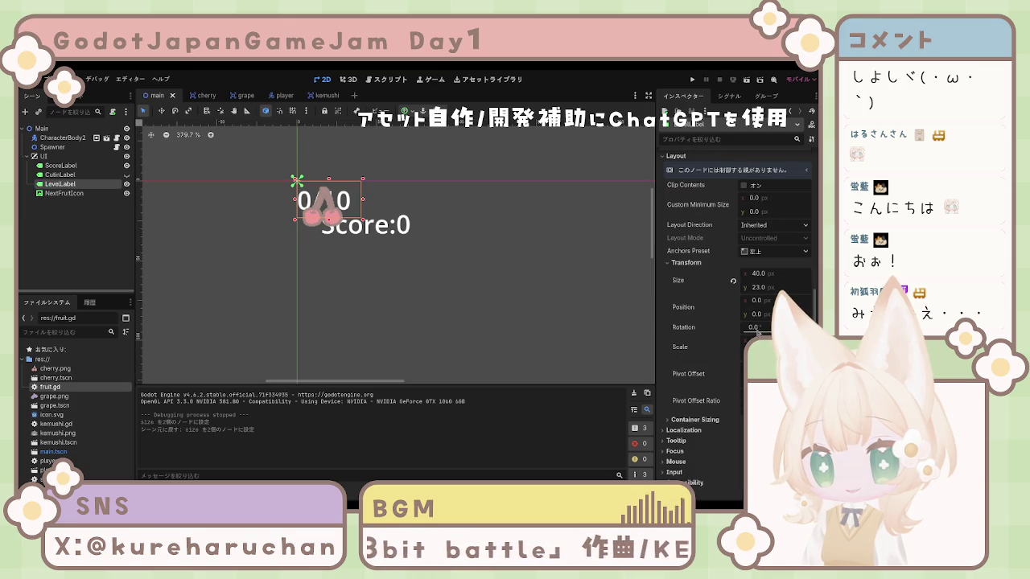
pyautogui.moveTo(757, 300); pyautogui.dragTo(773, 301)
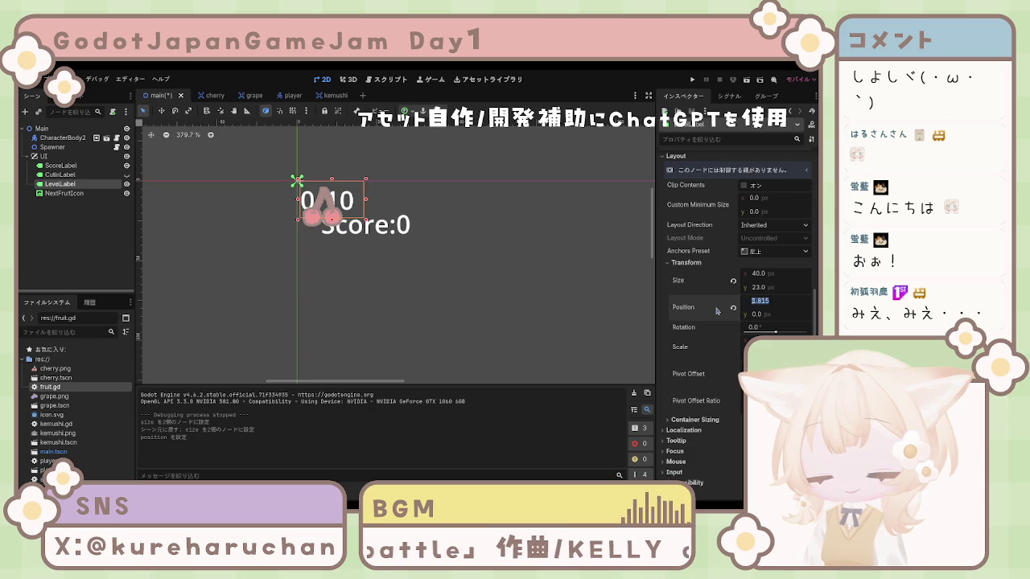
pyautogui.write('30')
pyautogui.press('Return')
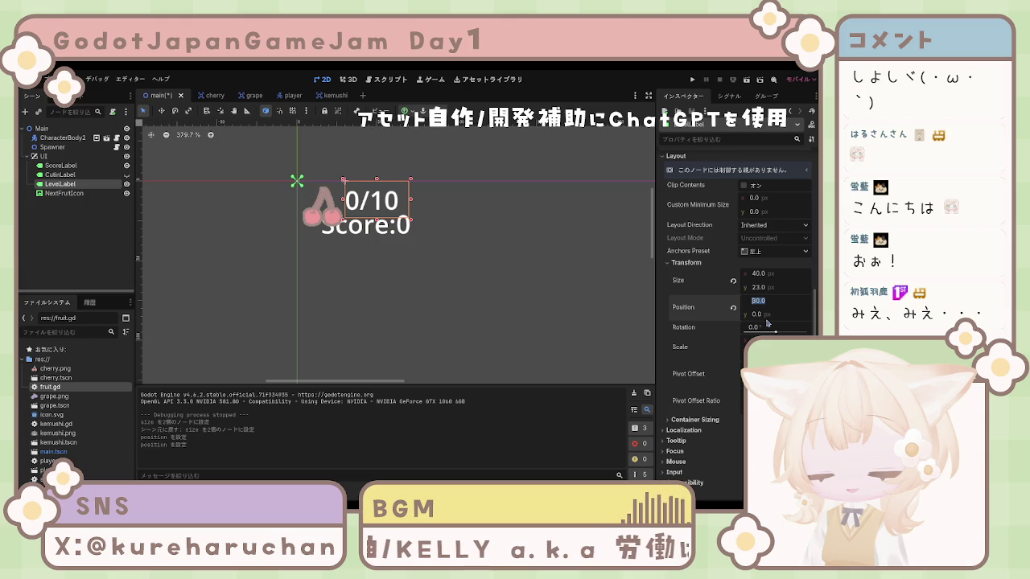
pyautogui.write('40')
pyautogui.press('Return')
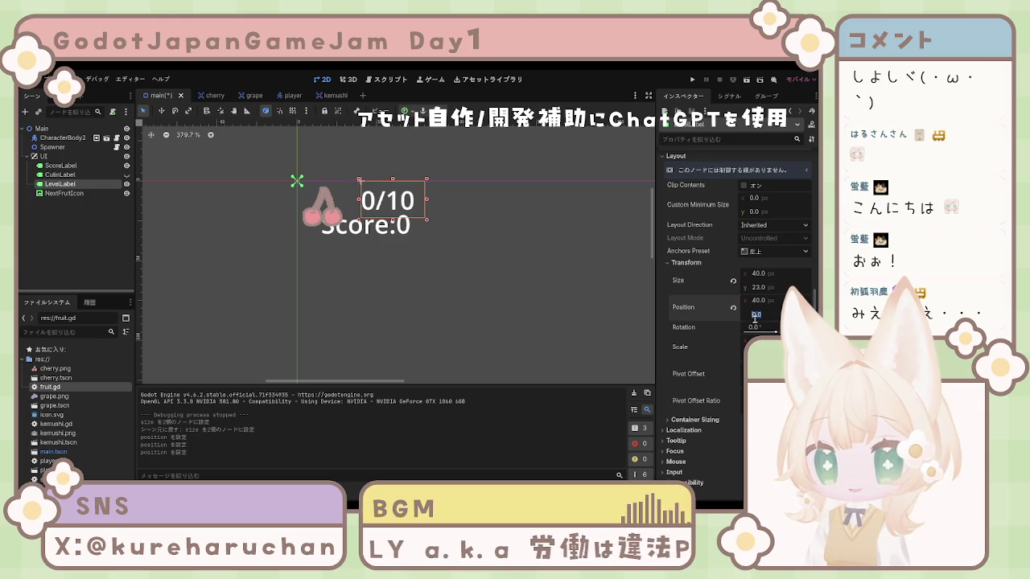
pyautogui.write('5')
pyautogui.press('Return')
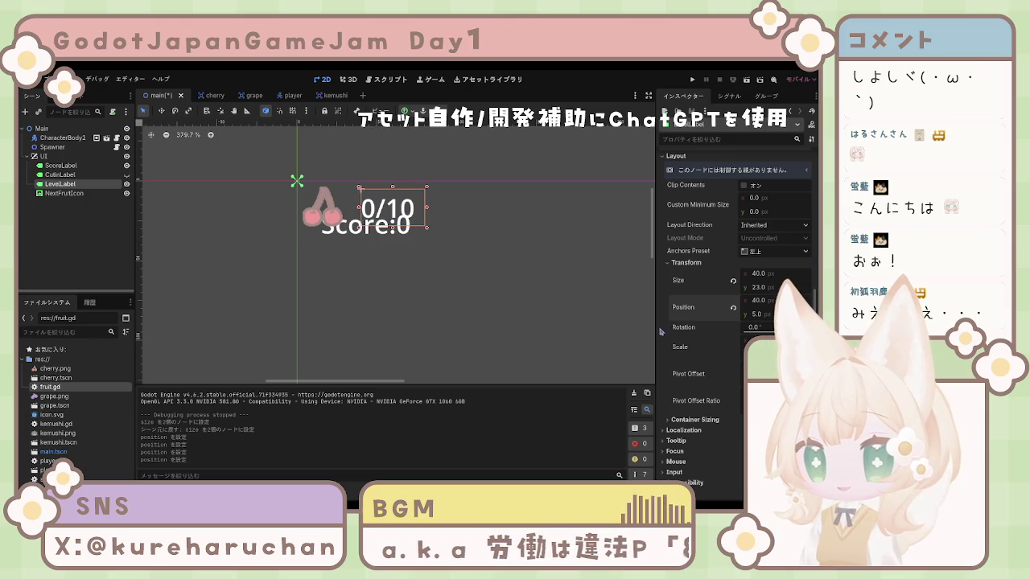
# Resize the Score:0 label's box to 57 × 27 px
pyautogui.click(348, 236)
pyautogui.scroll(3, 719, 383)
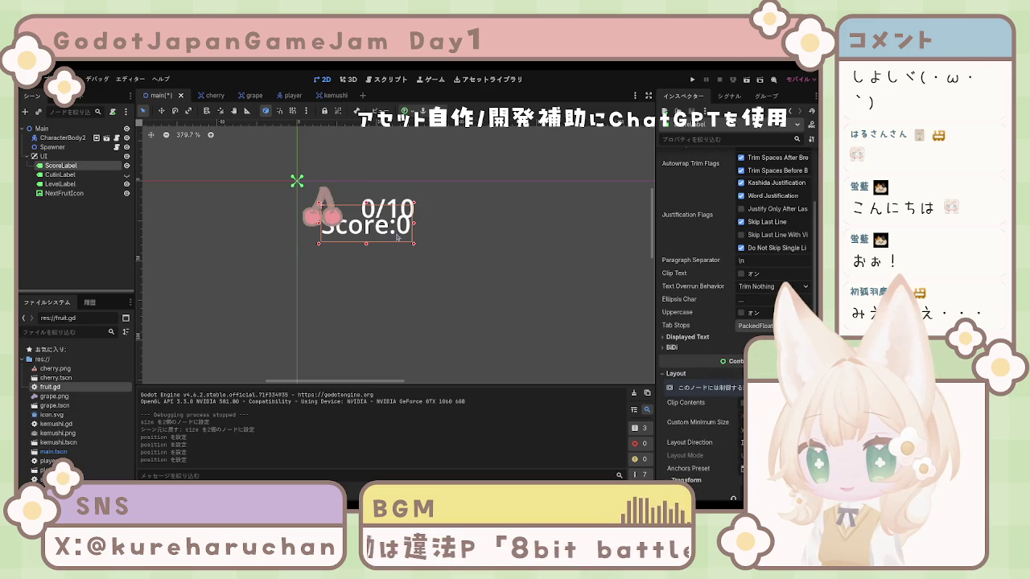
pyautogui.moveTo(367, 248); pyautogui.dragTo(387, 242)
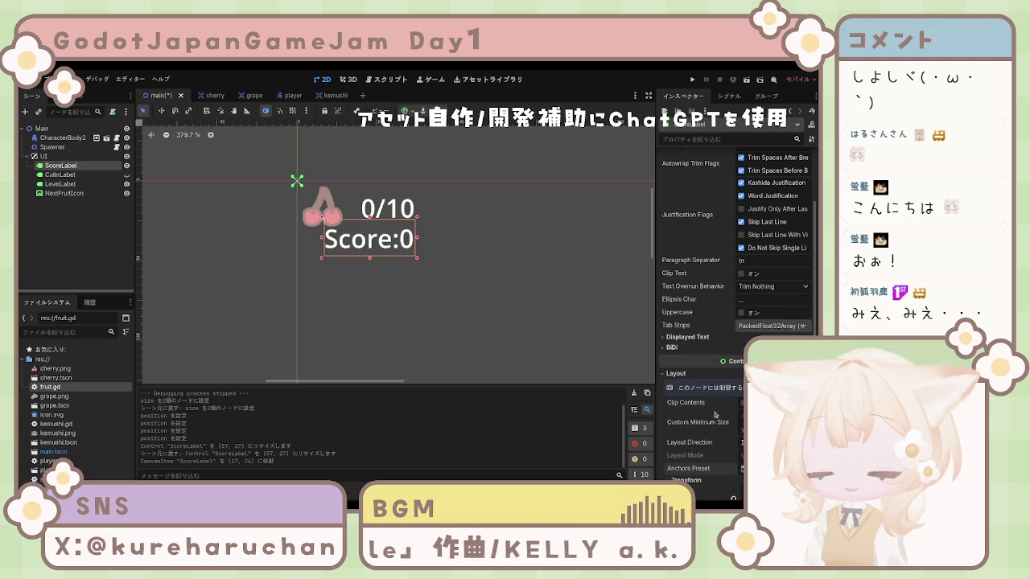
# Drag the Score:0 label down below the 0/10 text
pyautogui.scroll(3, 715, 413)
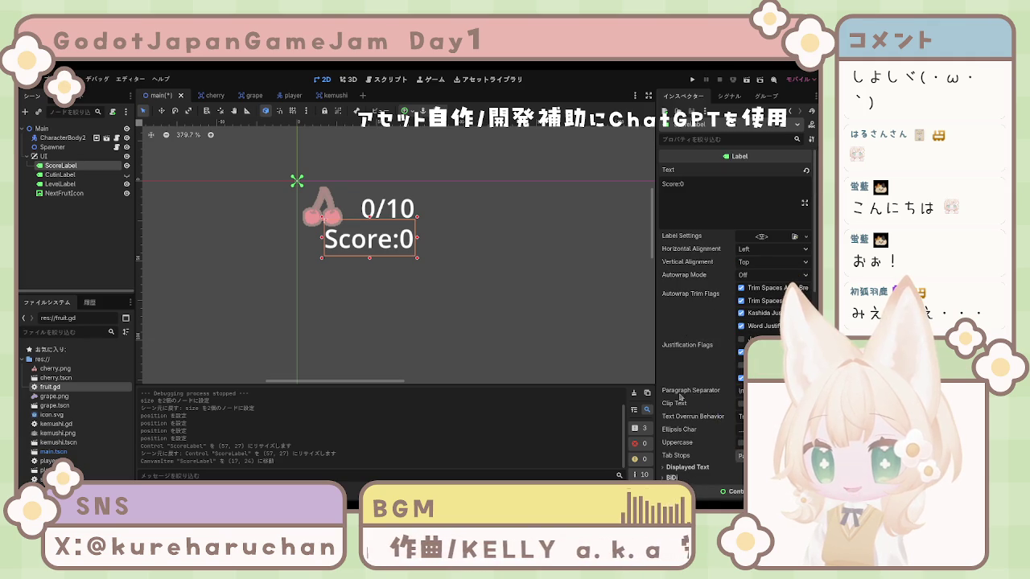
pyautogui.click(391, 287)
pyautogui.moveTo(387, 244); pyautogui.dragTo(386, 263)
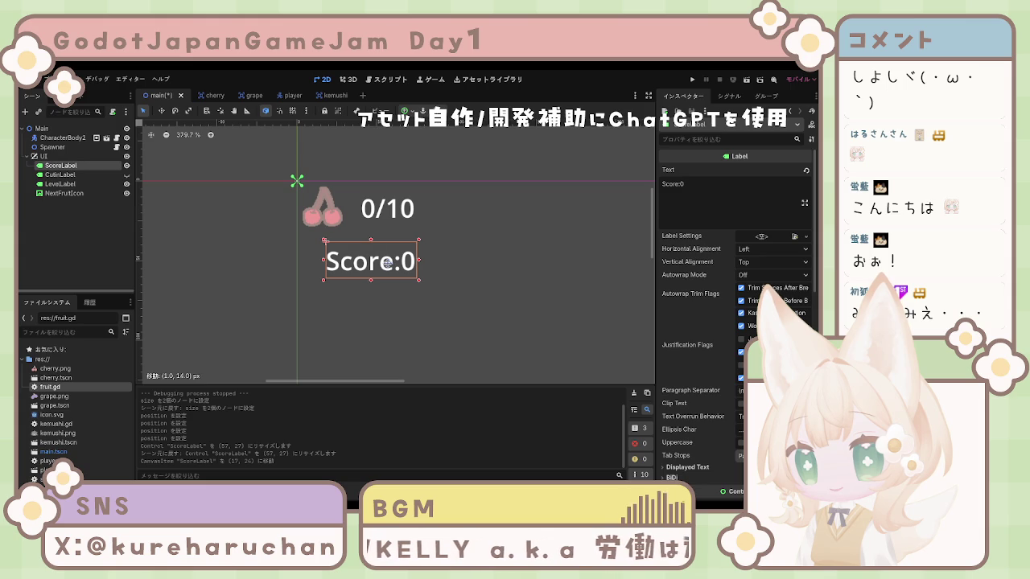
pyautogui.click(483, 279)
pyautogui.scroll(-1, 483, 279)
pyautogui.scroll(-12, 459, 289)
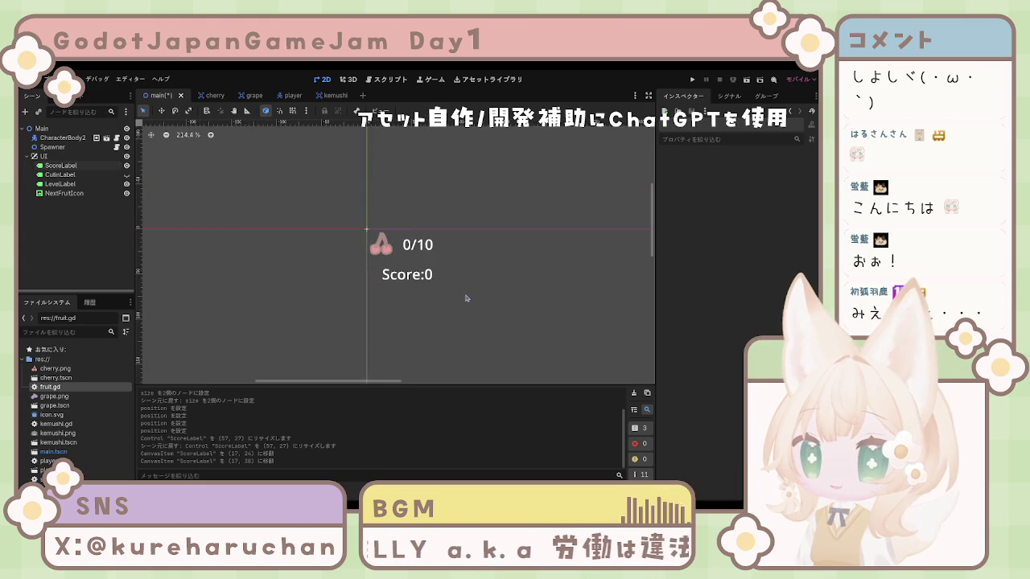
pyautogui.scroll(10, 443, 286)
pyautogui.scroll(1, 441, 287)
# Move the cherry icon down and right, then zoom out to view the whole scene
pyautogui.moveTo(366, 200)
pyautogui.mouseDown()
pyautogui.moveTo(383, 213)
pyautogui.moveTo(406, 207)
pyautogui.moveTo(405, 246)
pyautogui.mouseUp()
pyautogui.click(420, 250)
pyautogui.click(465, 271)
pyautogui.scroll(-4, 464, 271)
pyautogui.scroll(-3, 571, 305)
pyautogui.moveTo(571, 306)
pyautogui.mouseDown()
pyautogui.moveTo(444, 266)
pyautogui.moveTo(466, 288)
pyautogui.moveTo(379, 223)
pyautogui.moveTo(395, 237)
pyautogui.moveTo(369, 227)
pyautogui.mouseUp()
pyautogui.scroll(-2, 446, 275)
pyautogui.scroll(-1, 444, 271)
pyautogui.scroll(1, 301, 204)
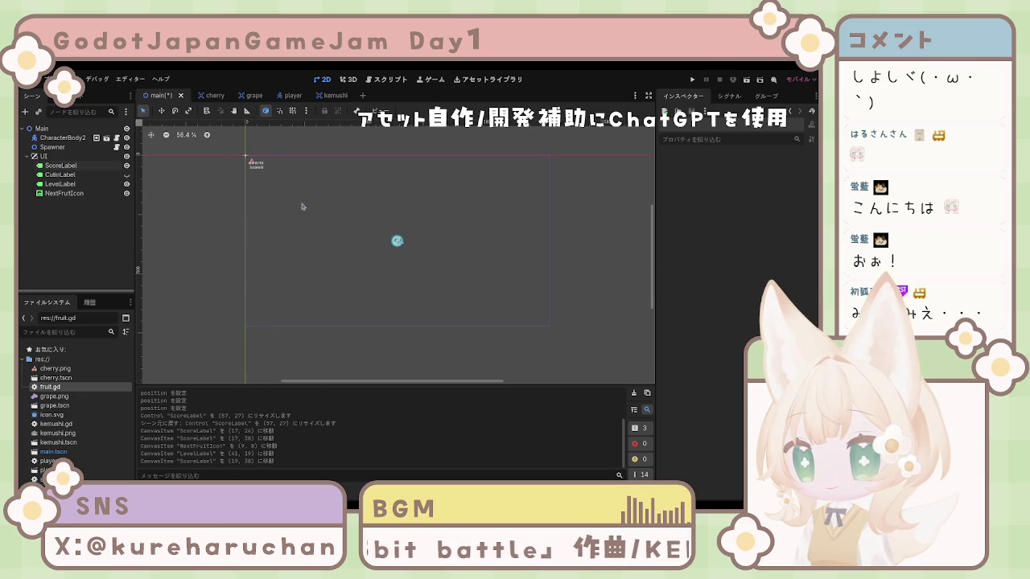
pyautogui.click(692, 80)
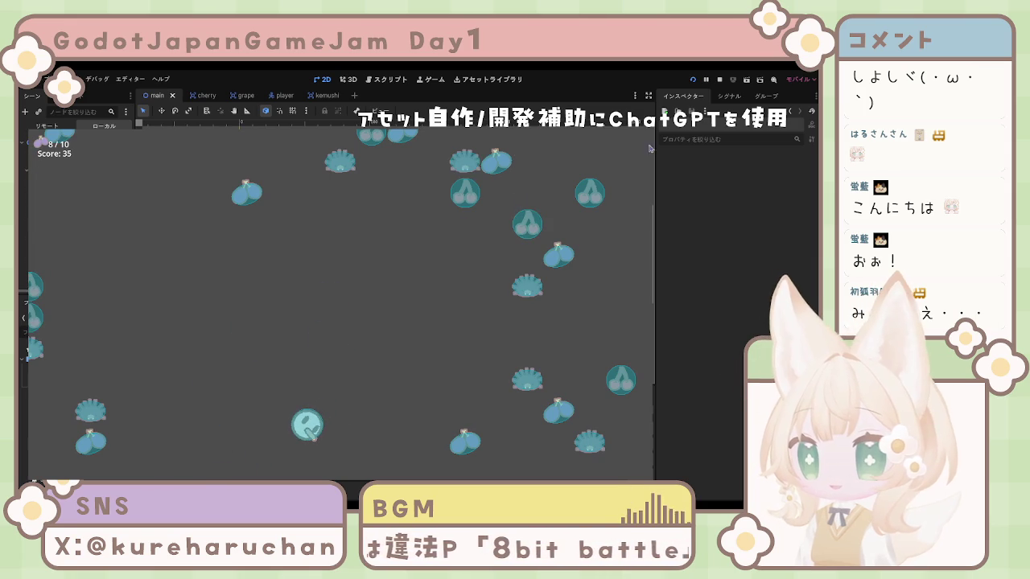
pyautogui.press('F8')
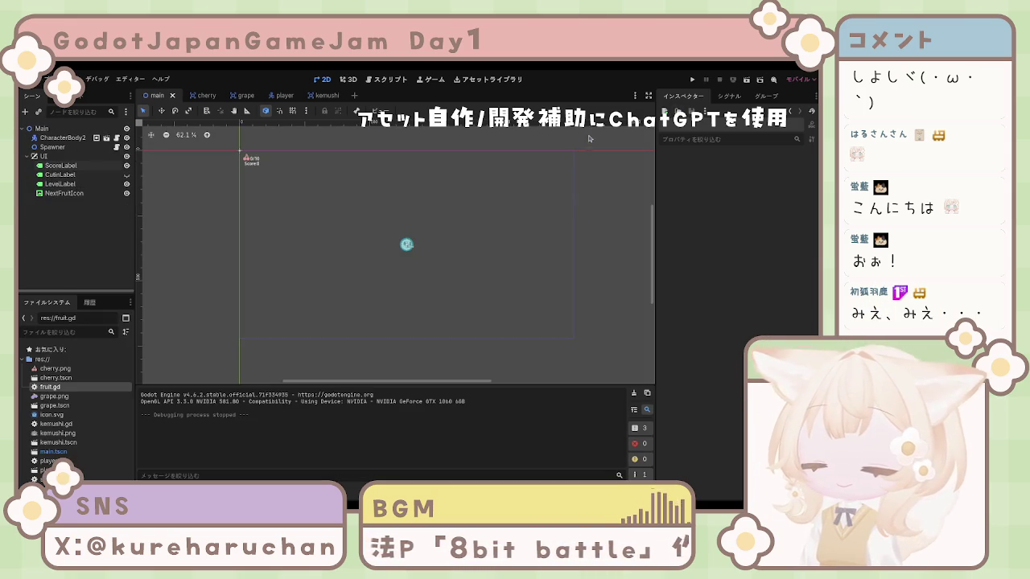
# Set the Score:0 label's horizontal alignment to Right
pyautogui.click(256, 164)
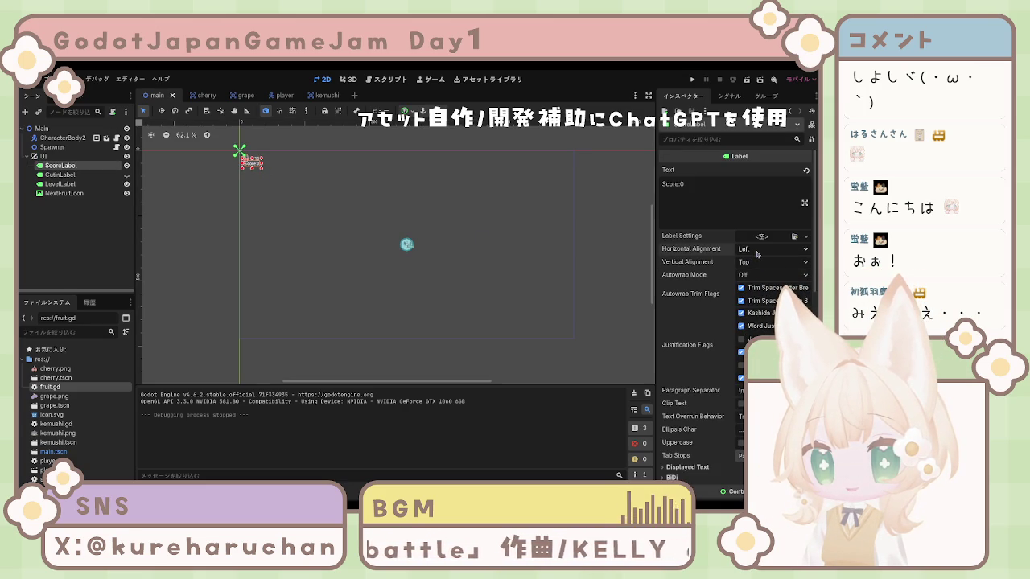
pyautogui.click(593, 276)
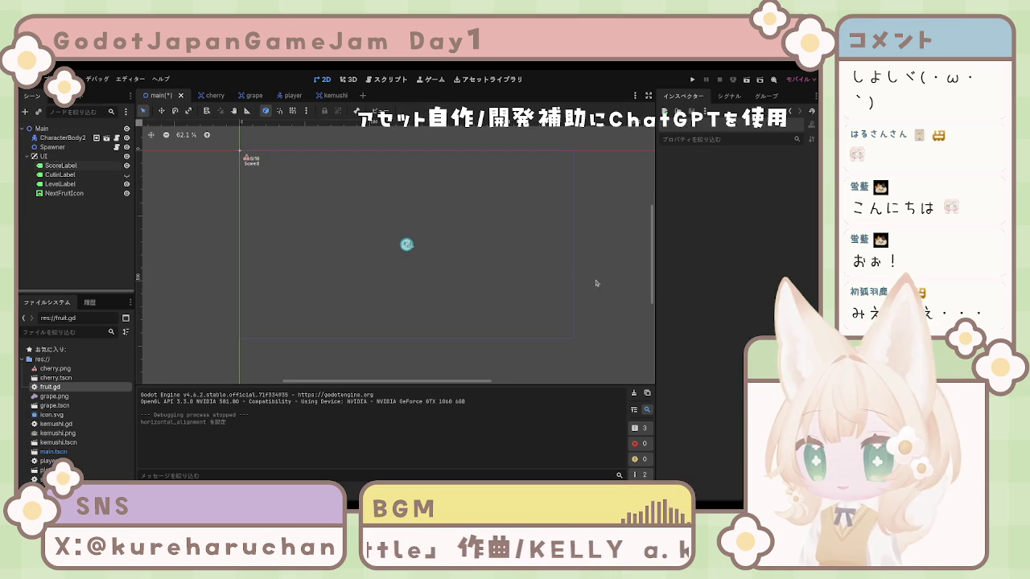
pyautogui.click(249, 171)
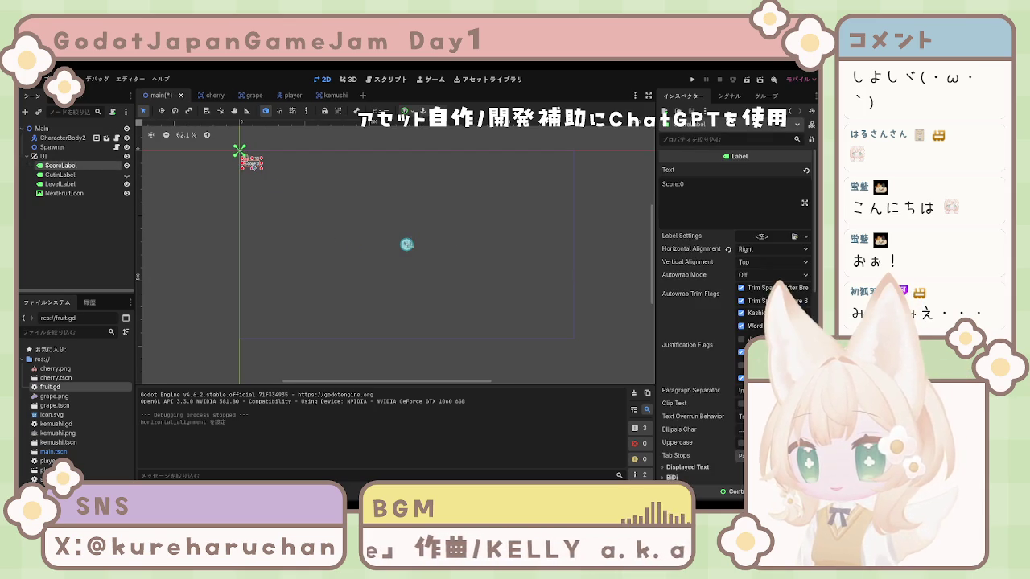
pyautogui.click(249, 185)
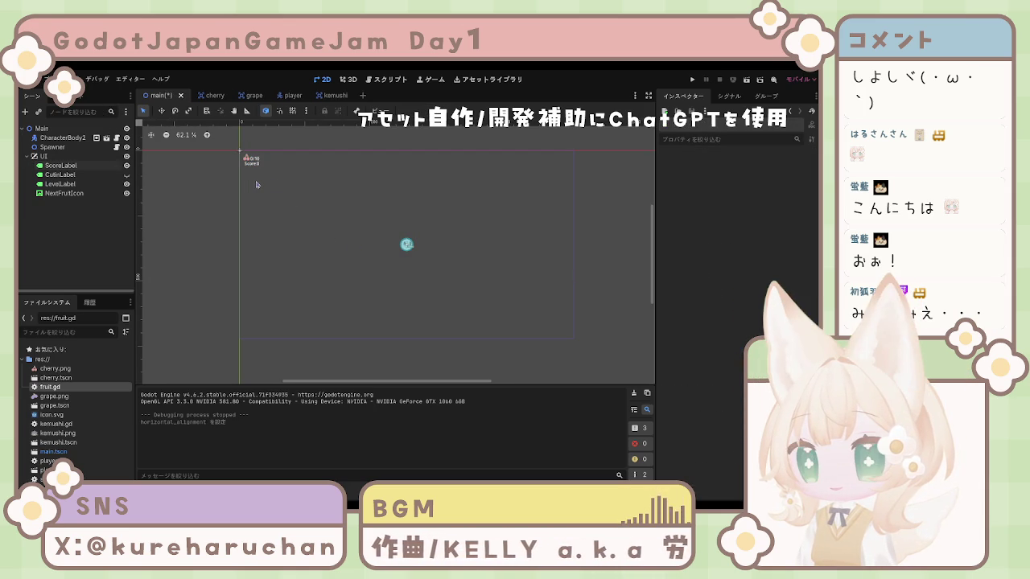
# Move the cherry, level and score elements together, then nudge Score:0 slightly left
pyautogui.moveTo(268, 182); pyautogui.dragTo(241, 137)
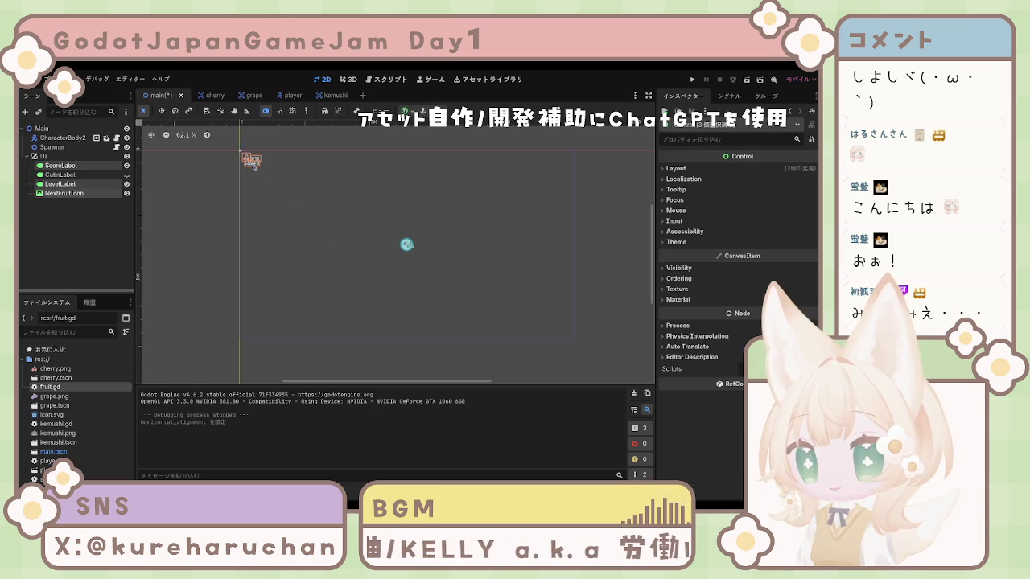
pyautogui.click(255, 166)
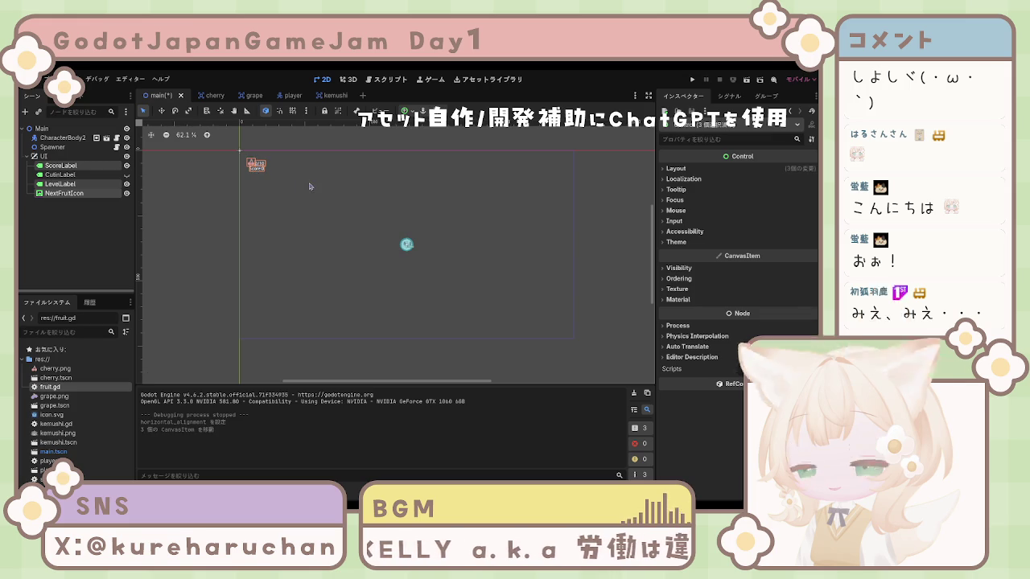
pyautogui.click(256, 251)
pyautogui.scroll(7, 306, 225)
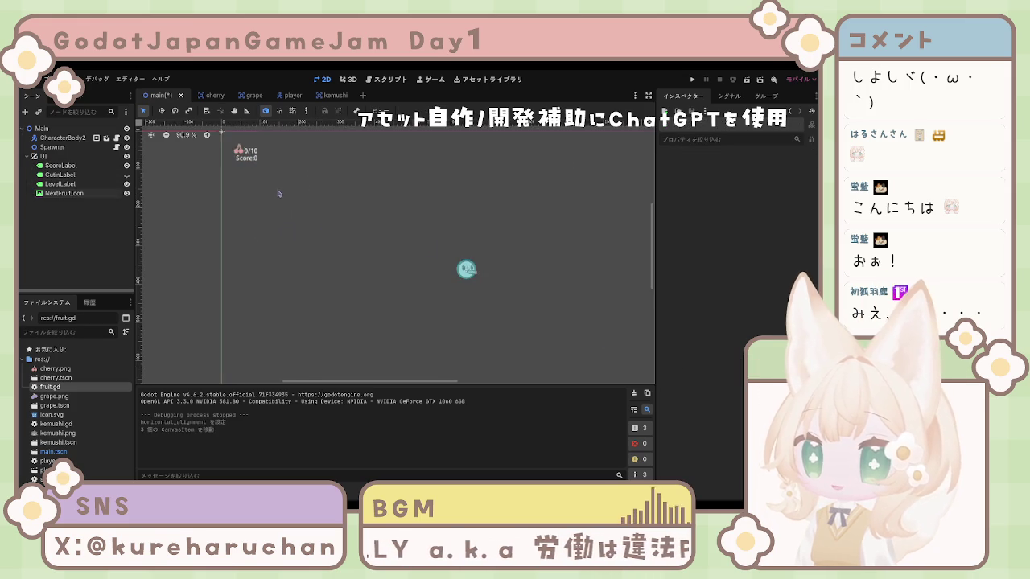
pyautogui.moveTo(318, 223); pyautogui.dragTo(385, 323)
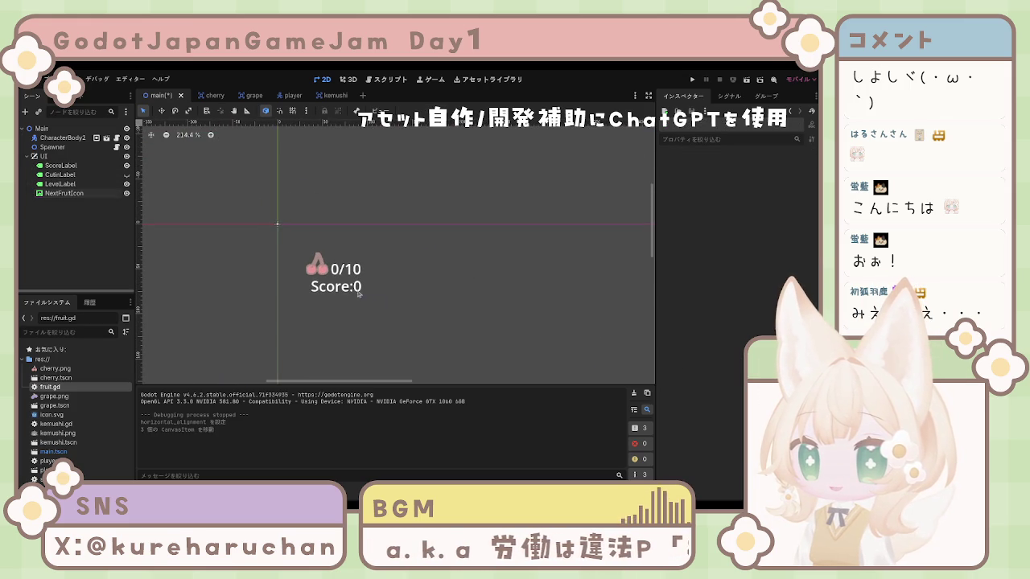
pyautogui.click(357, 294)
pyautogui.press('Left')
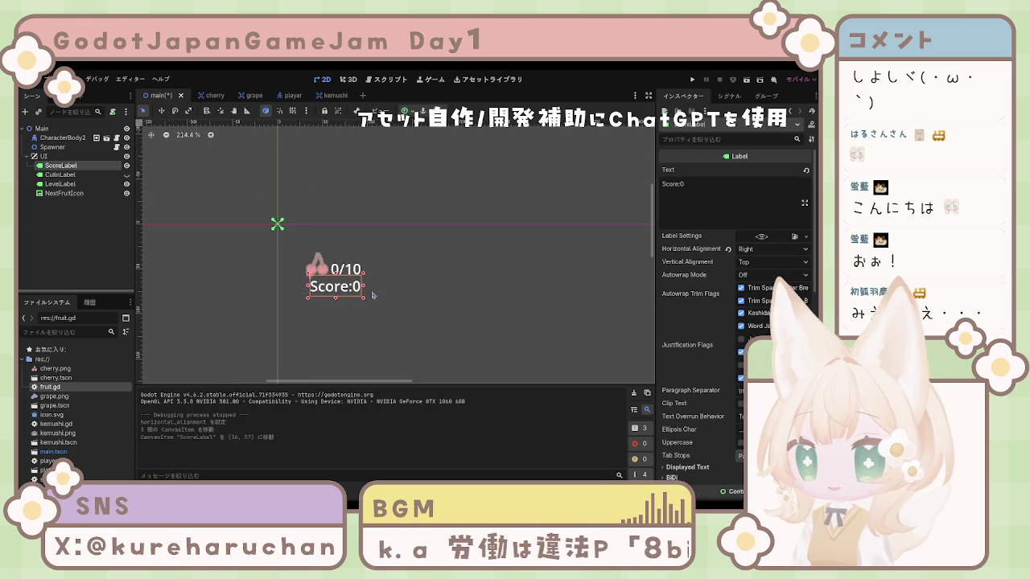
pyautogui.click(432, 303)
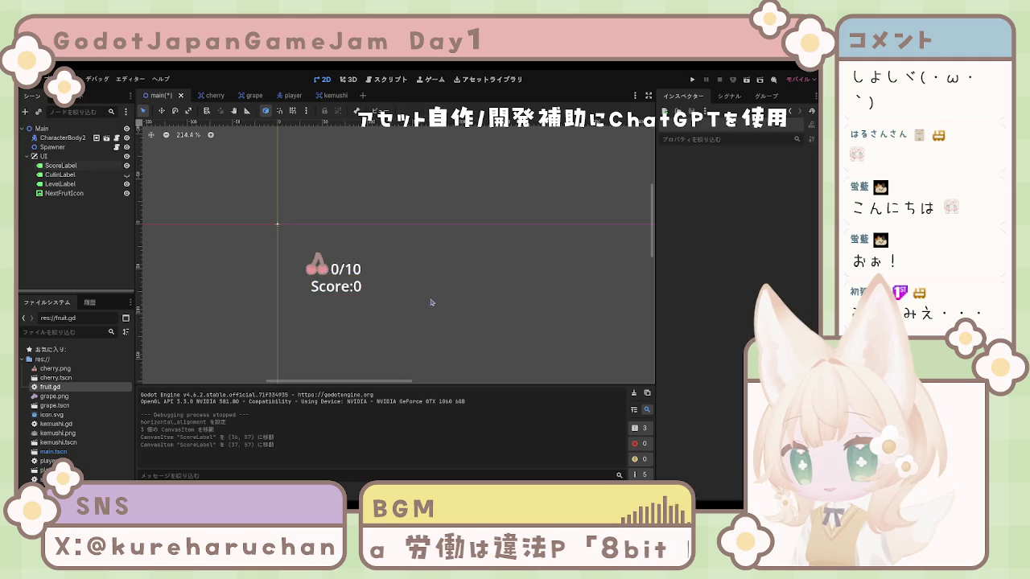
# Run the game to check the HUD layout, then stop it
pyautogui.click(692, 80)
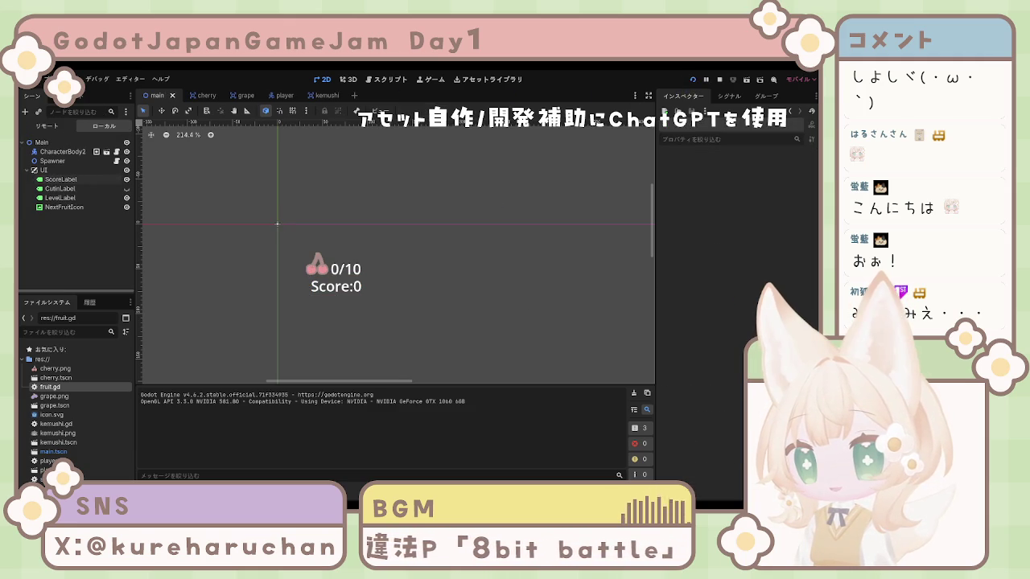
pyautogui.press('F8')
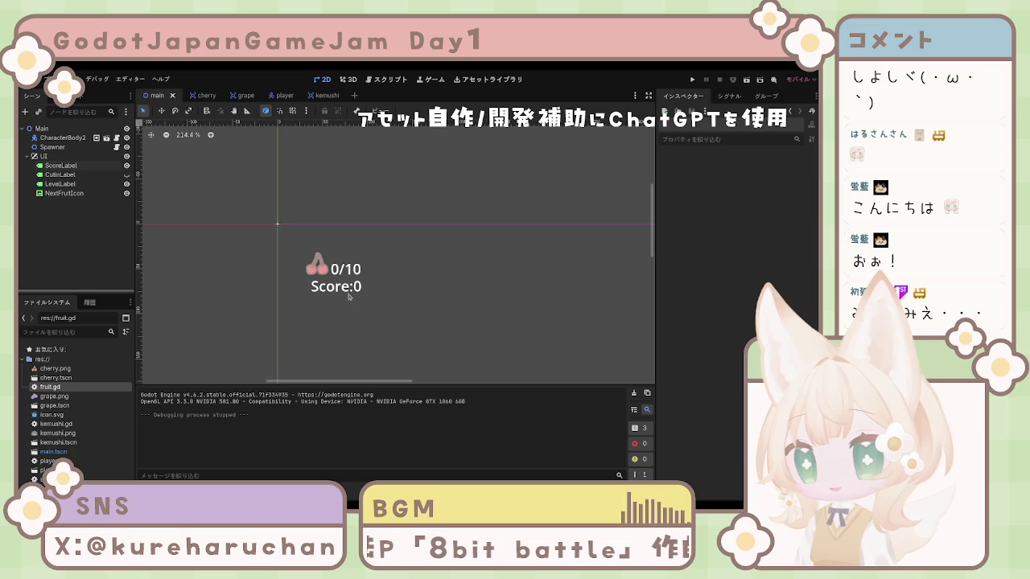
pyautogui.click(348, 295)
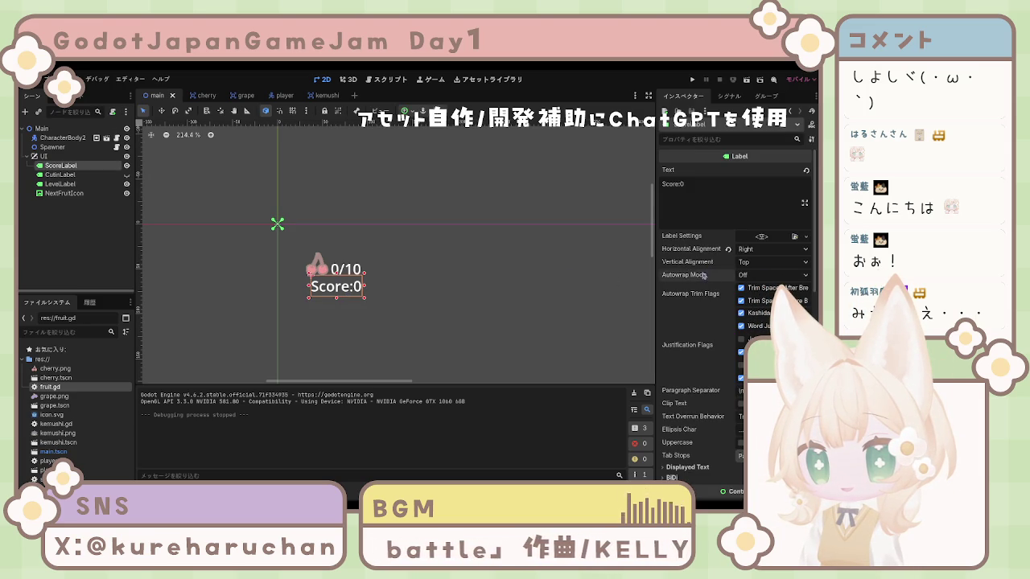
pyautogui.scroll(-4, 519, 274)
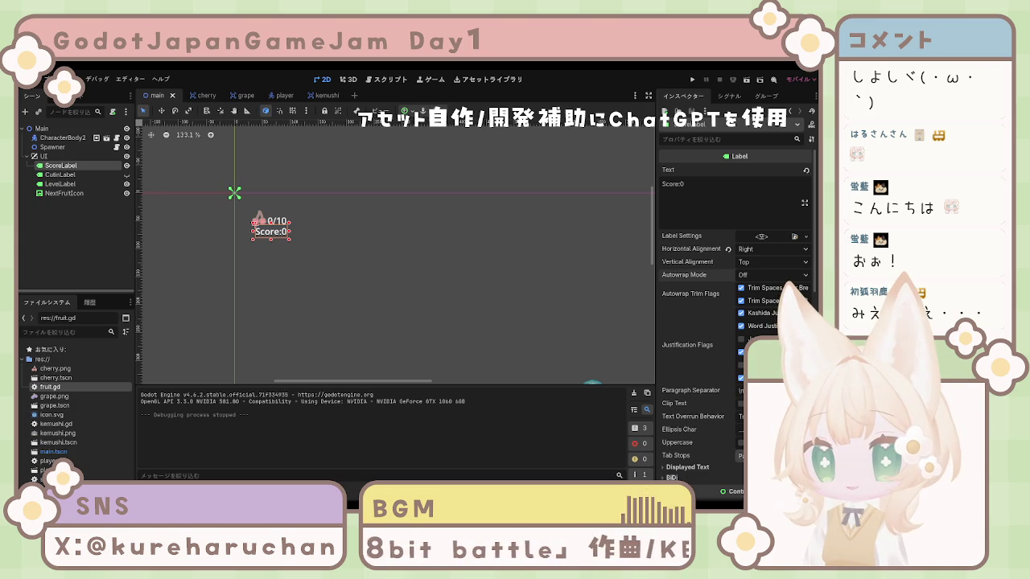
pyautogui.click(414, 265)
pyautogui.scroll(5, 352, 278)
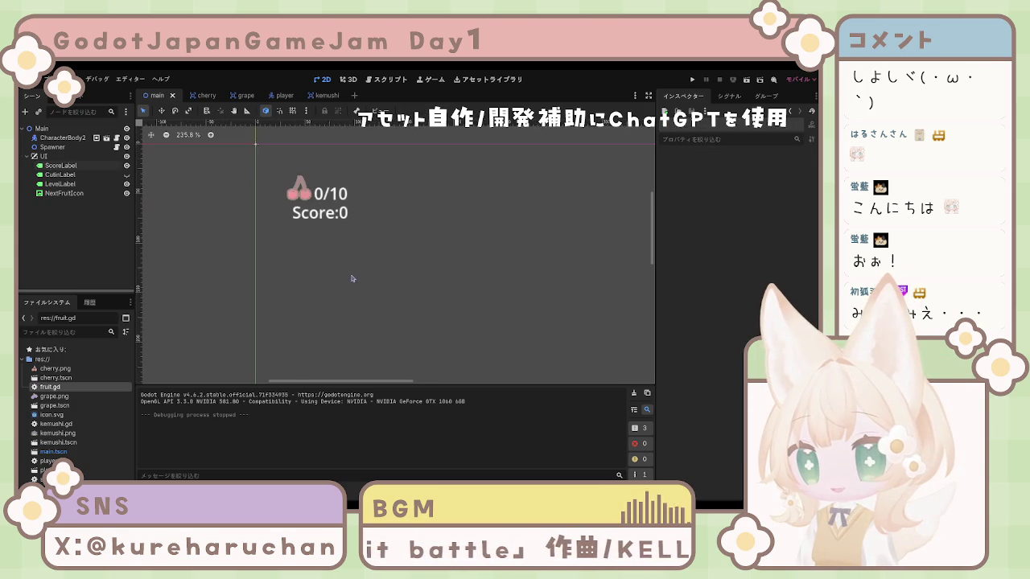
pyautogui.scroll(6, 347, 257)
pyautogui.click(368, 239)
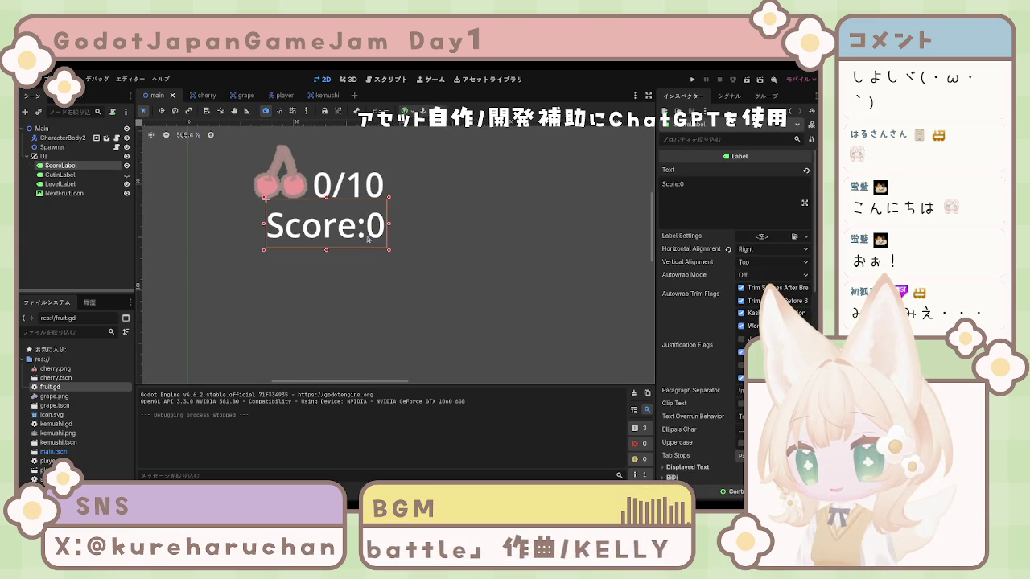
pyautogui.press('Right')
pyautogui.press('Right')
pyautogui.press('Right')
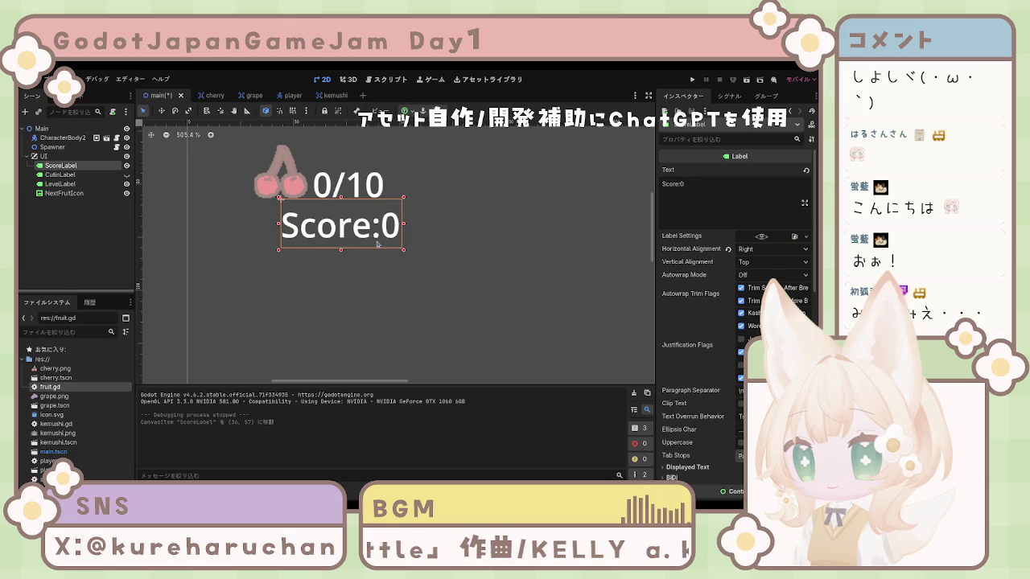
pyautogui.hotkey('shift', 'Left')
pyautogui.press('Right')
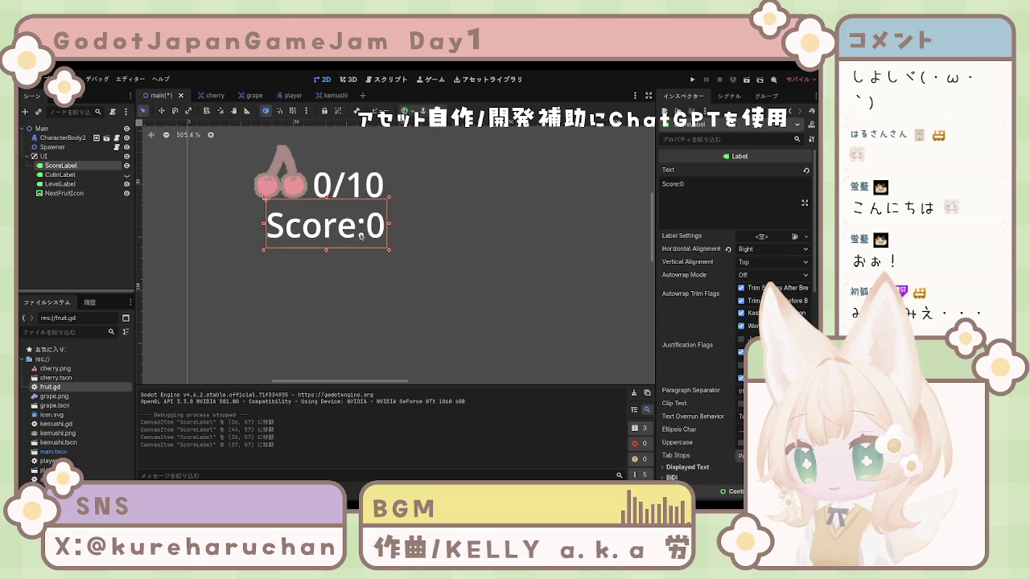
pyautogui.moveTo(359, 235); pyautogui.dragTo(353, 234)
pyautogui.click(455, 252)
pyautogui.click(461, 260)
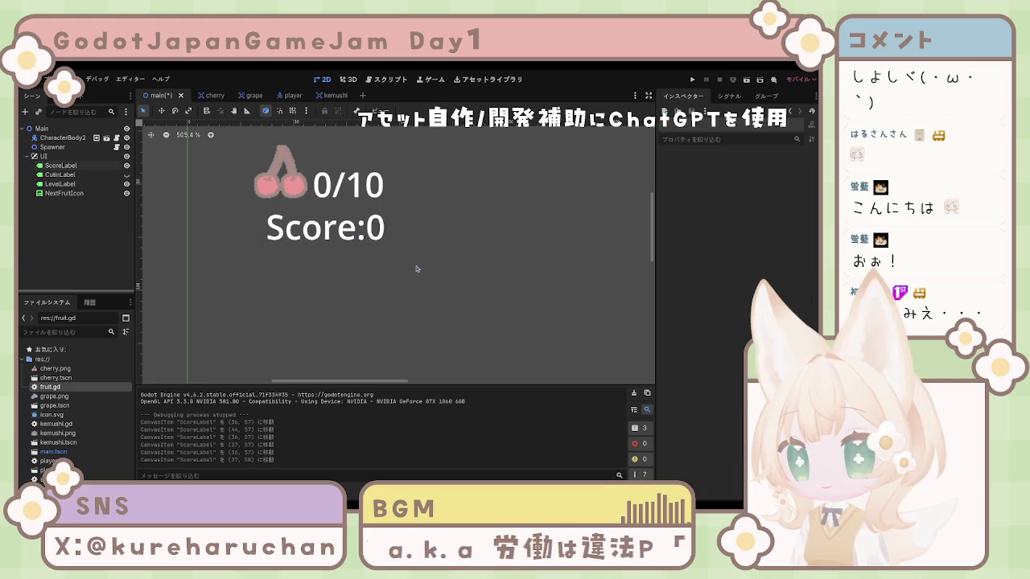
pyautogui.scroll(-2, 416, 268)
pyautogui.scroll(-5, 416, 268)
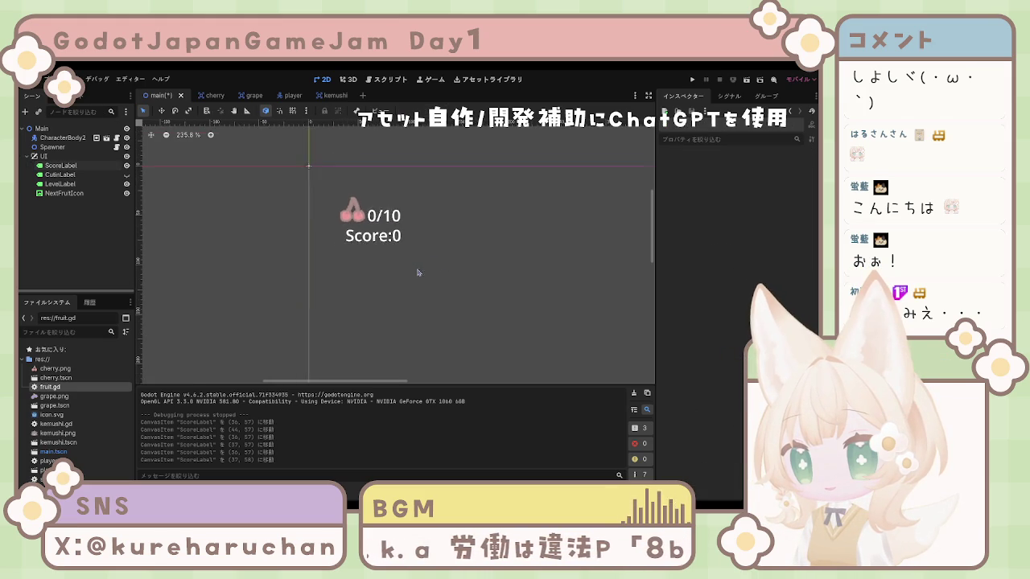
pyautogui.scroll(3, 410, 270)
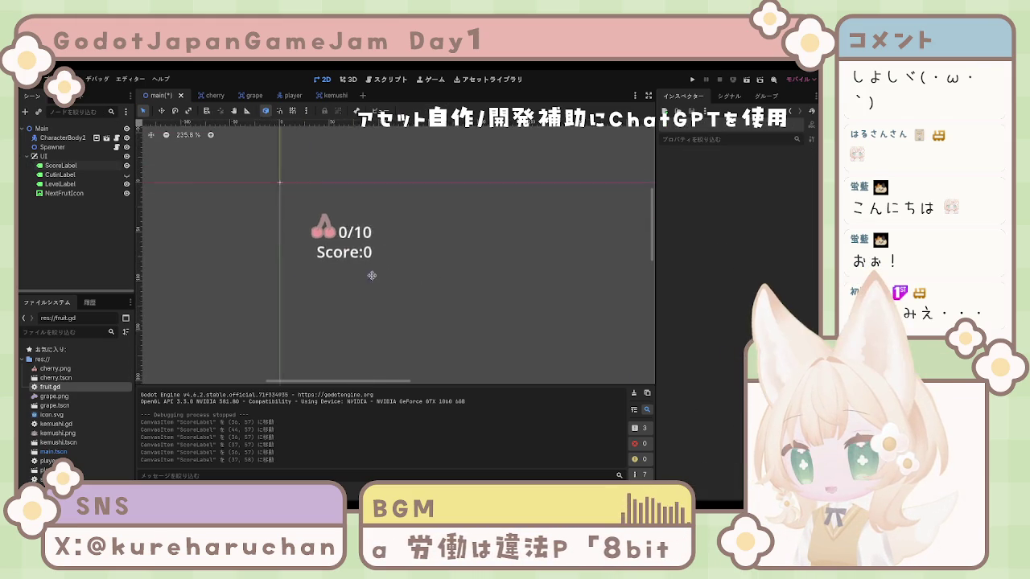
pyautogui.scroll(-12, 405, 271)
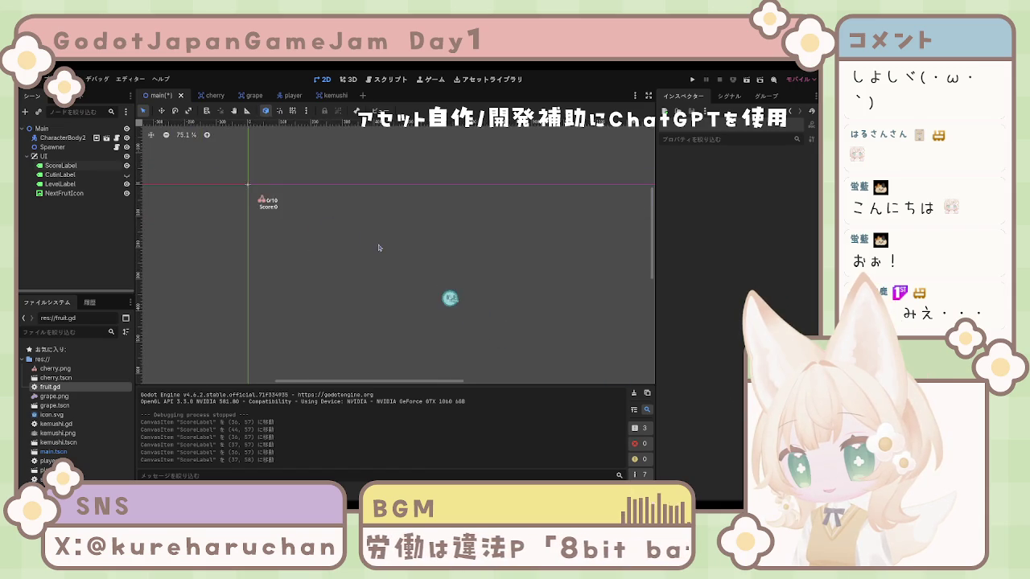
pyautogui.moveTo(386, 253)
pyautogui.mouseDown()
pyautogui.moveTo(356, 211)
pyautogui.moveTo(363, 223)
pyautogui.moveTo(343, 239)
pyautogui.mouseUp()
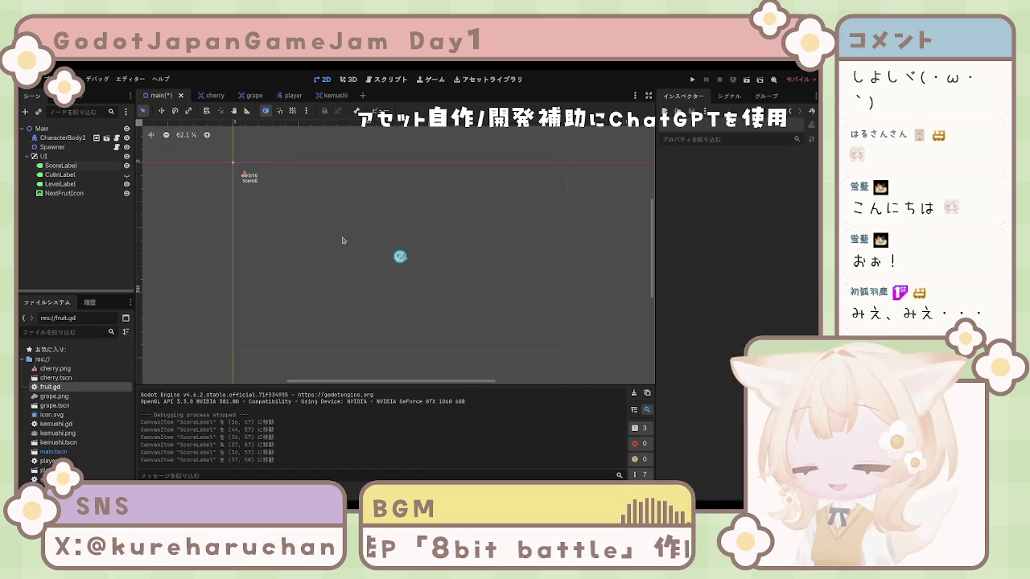
pyautogui.scroll(3, 354, 260)
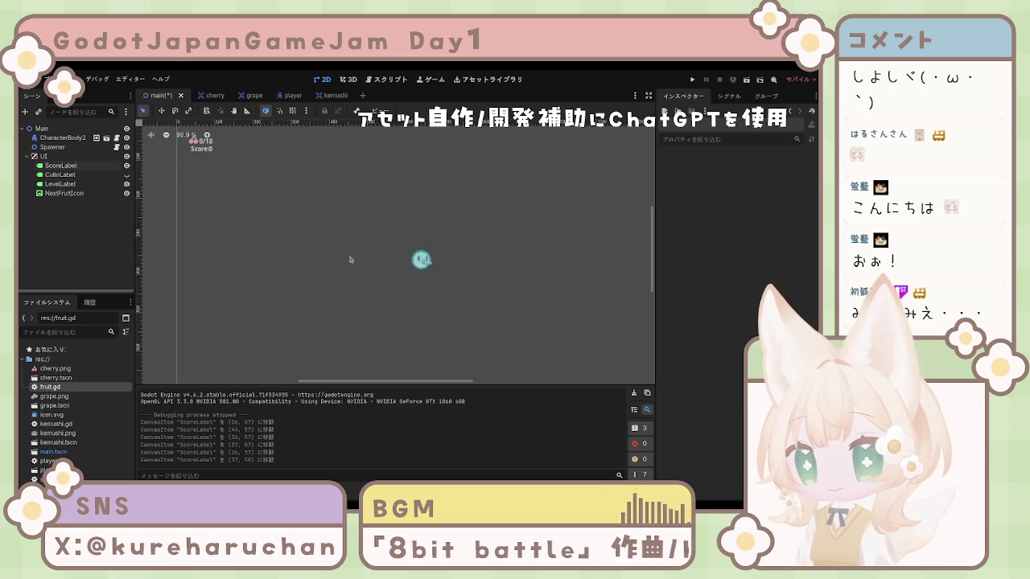
pyautogui.scroll(-2, 363, 264)
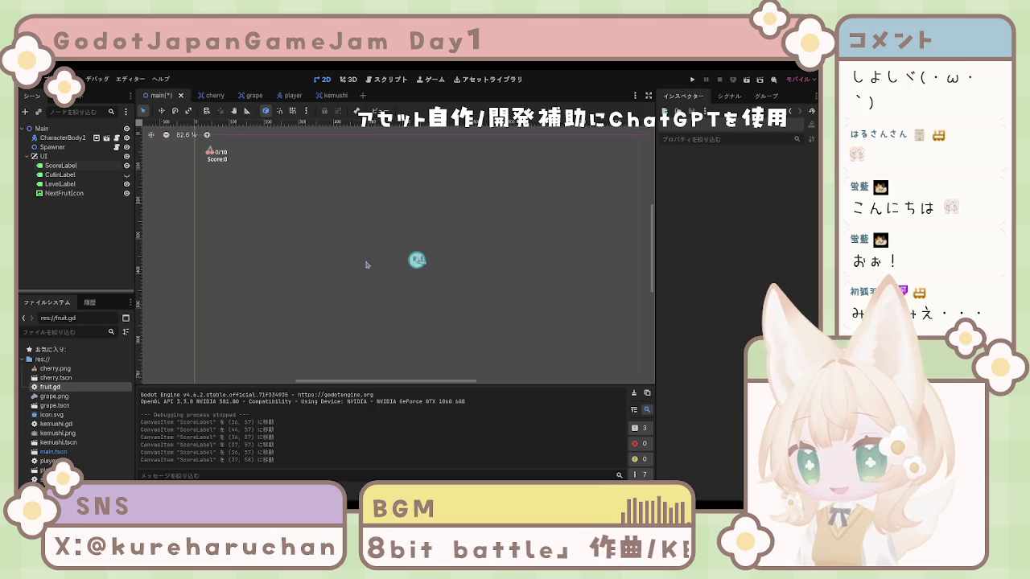
# Run the game and steer the player around to collect the first cherries
pyautogui.click(692, 80)
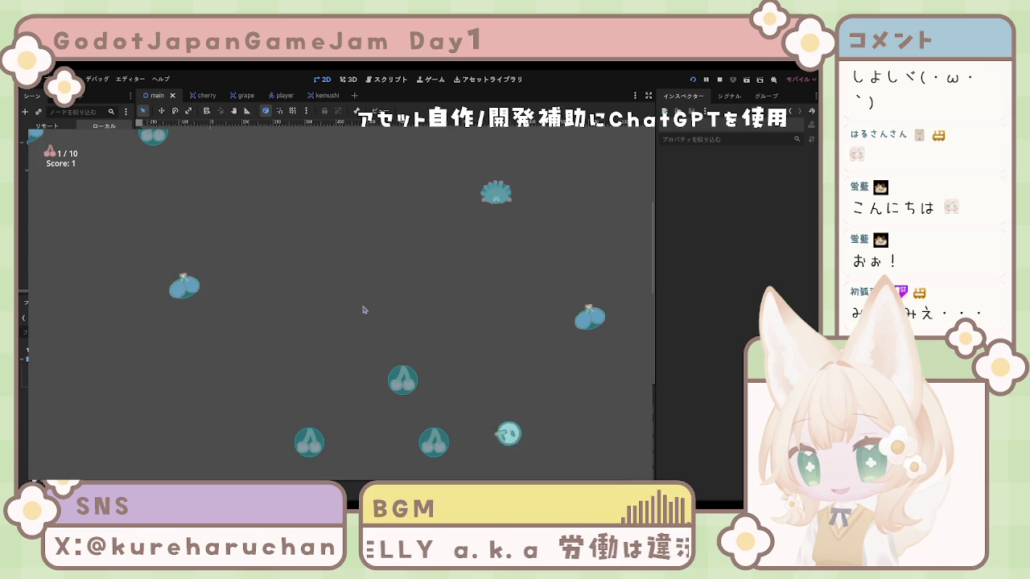
pyautogui.press('Left')
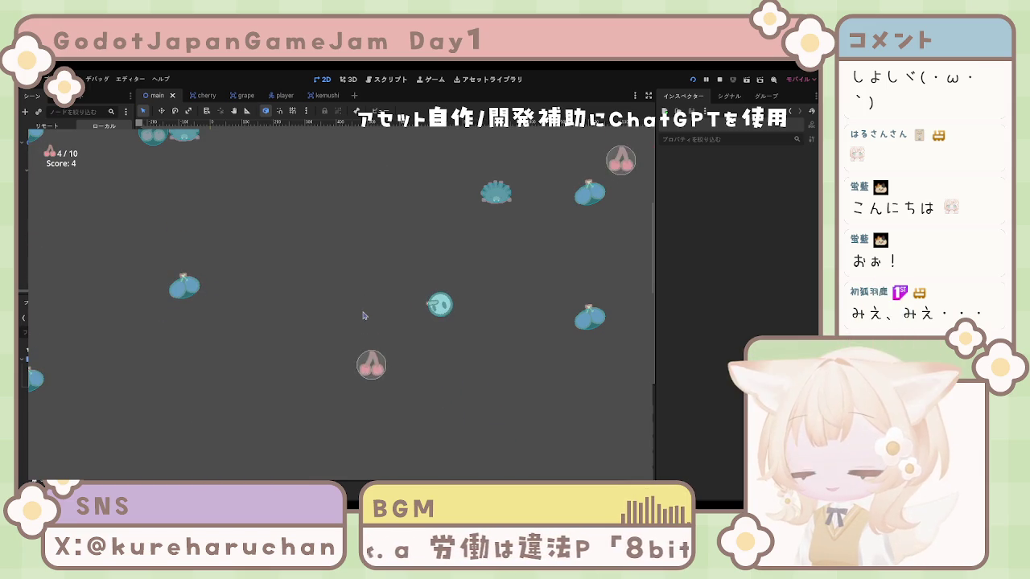
pyautogui.press('Left')
pyautogui.press('Down')
pyautogui.press('Up')
pyautogui.press('Right')
pyautogui.press('Down')
pyautogui.press('Left')
pyautogui.press('Up')
pyautogui.press('Right')
pyautogui.press('Down')
# Collect the remaining cherries up to the tenth to trigger the fruit evolution
pyautogui.press('Left')
pyautogui.press('Up')
pyautogui.press('Right')
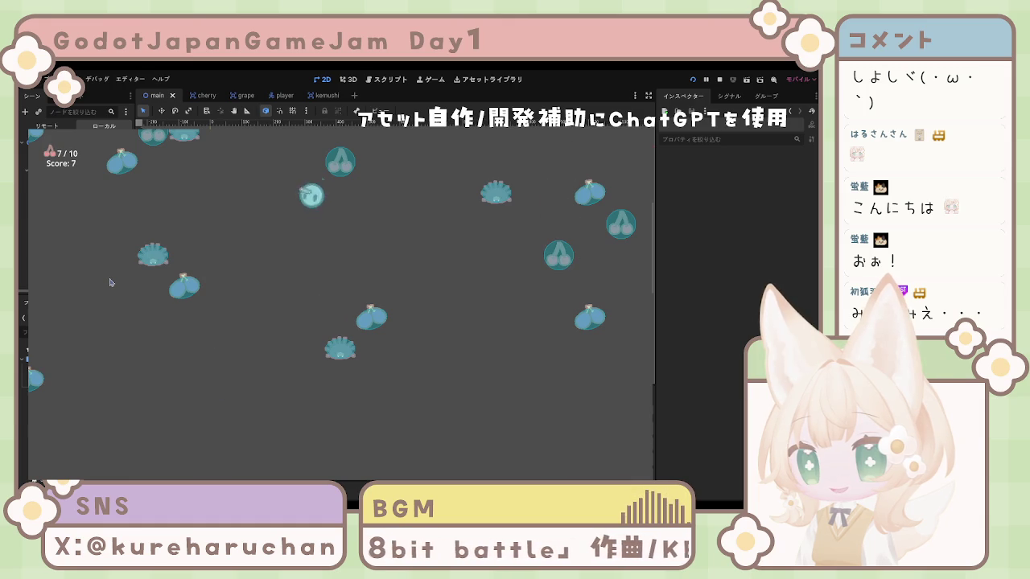
pyautogui.press('Right')
pyautogui.press('Down')
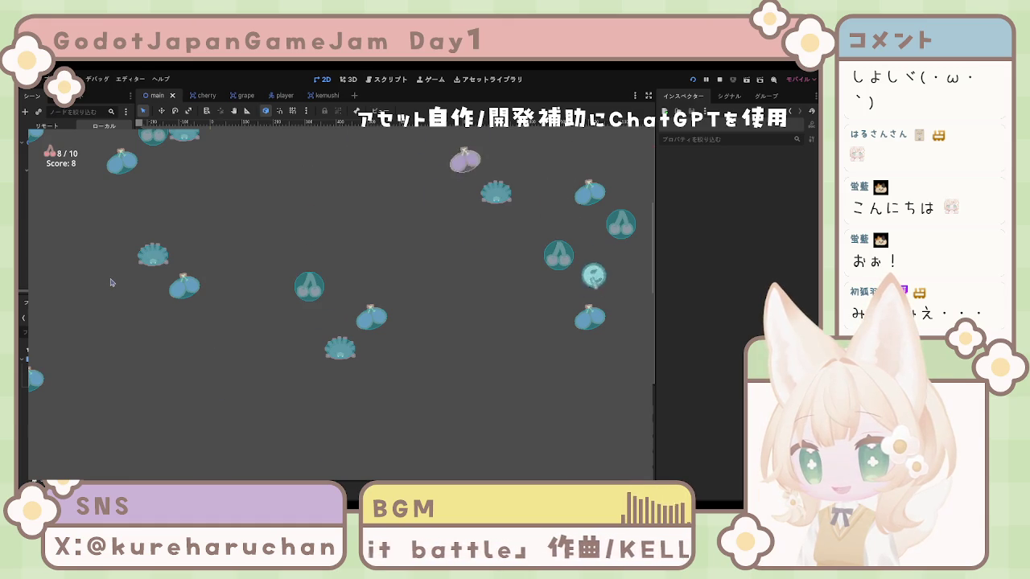
pyautogui.press('Up')
pyautogui.press('Left')
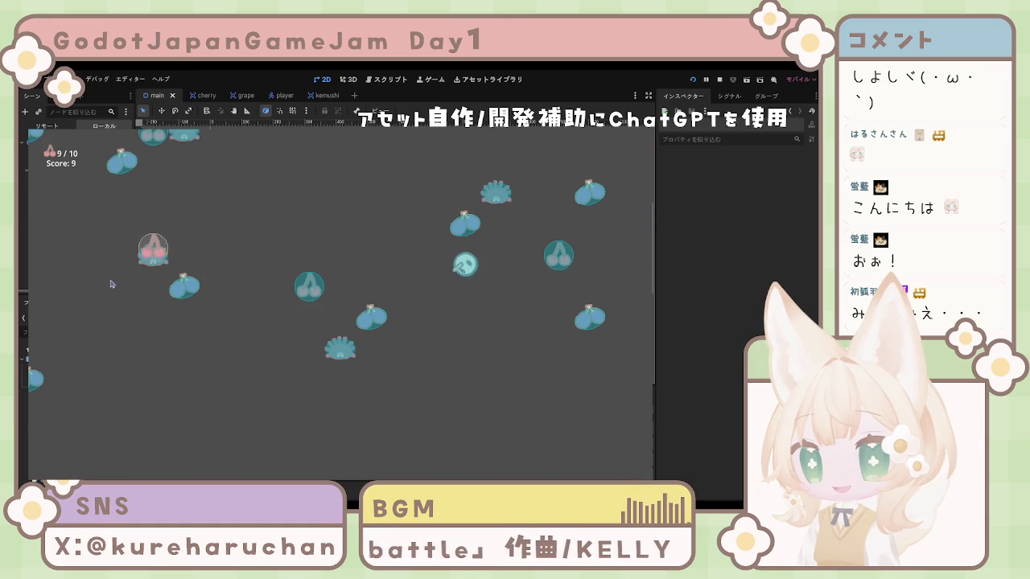
pyautogui.press('Right')
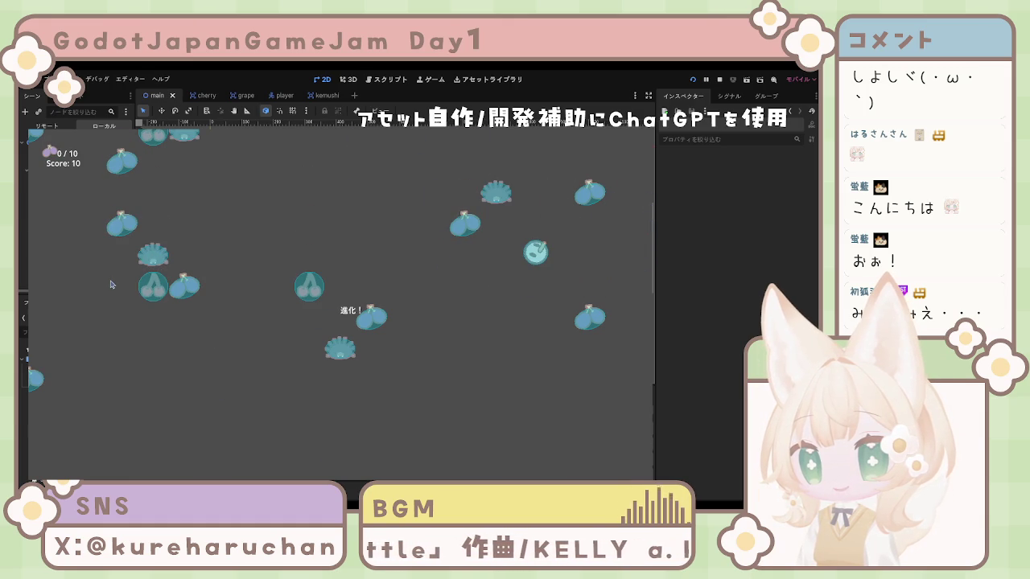
# Grab the grape, stop the game, and open the cherry scene
pyautogui.press('Up')
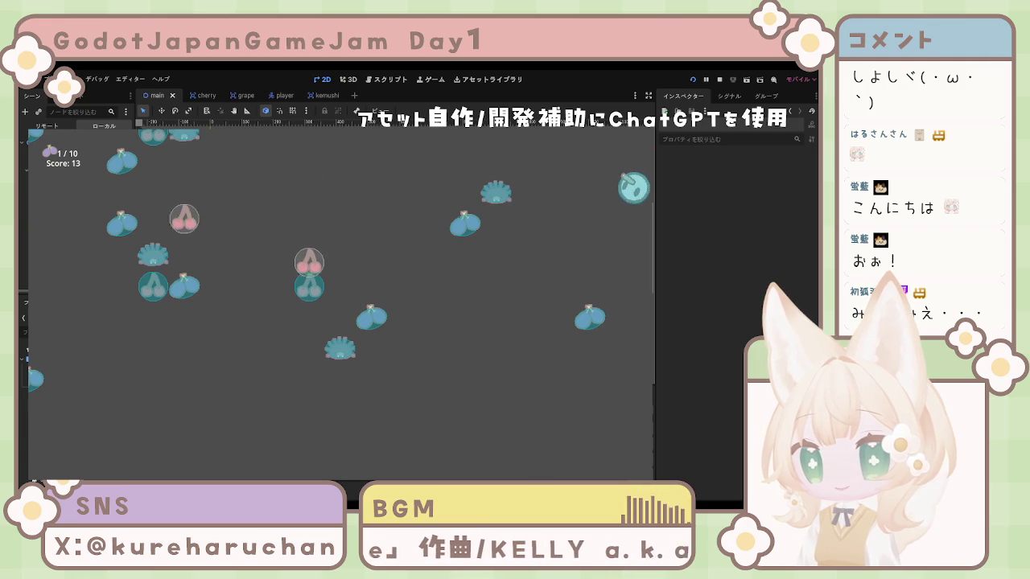
pyautogui.press('F8')
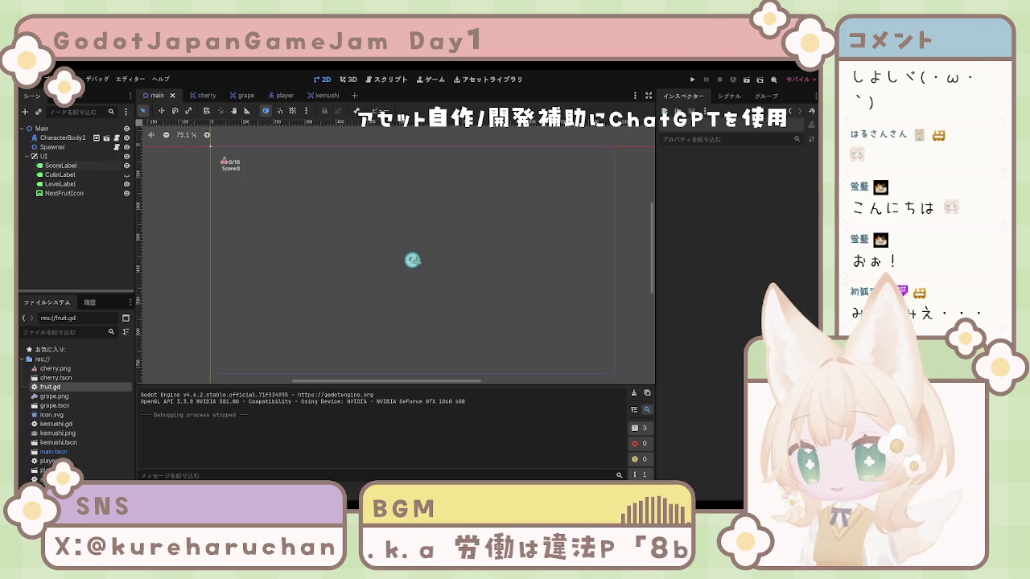
pyautogui.click(200, 95)
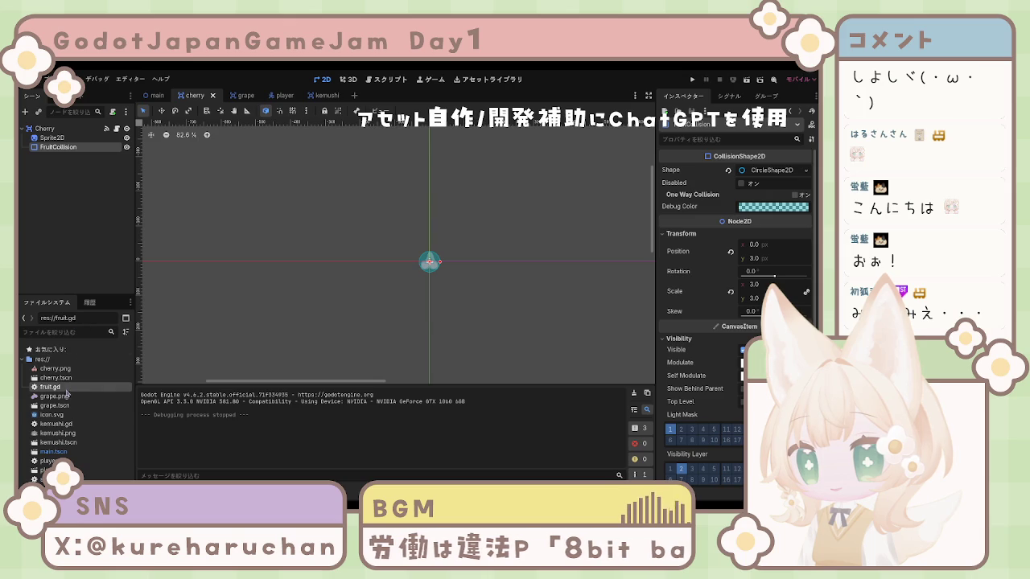
# Switch to the Script workspace and open fruit.gd
pyautogui.click(370, 80)
pyautogui.click(162, 139)
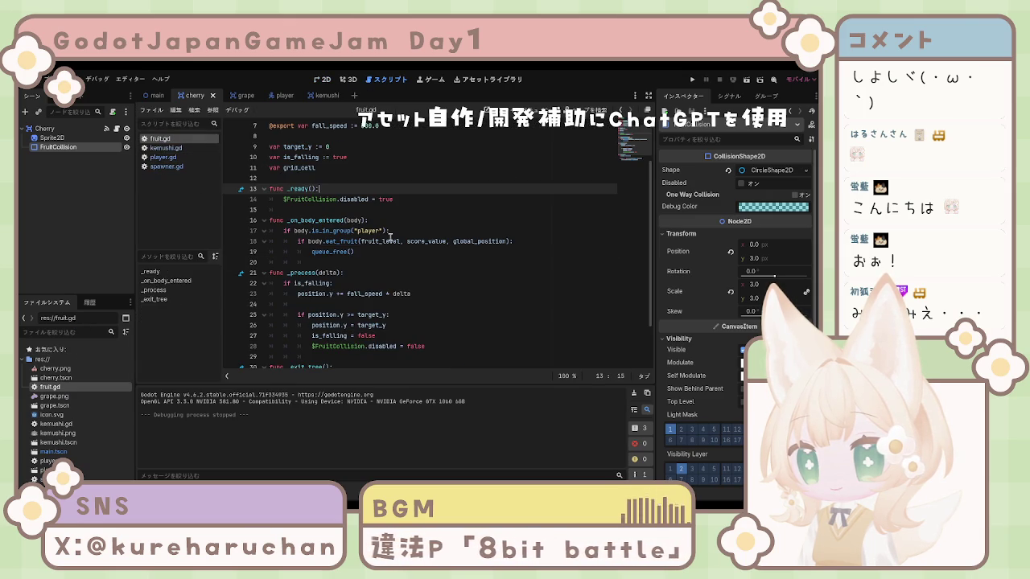
pyautogui.scroll(-2, 390, 235)
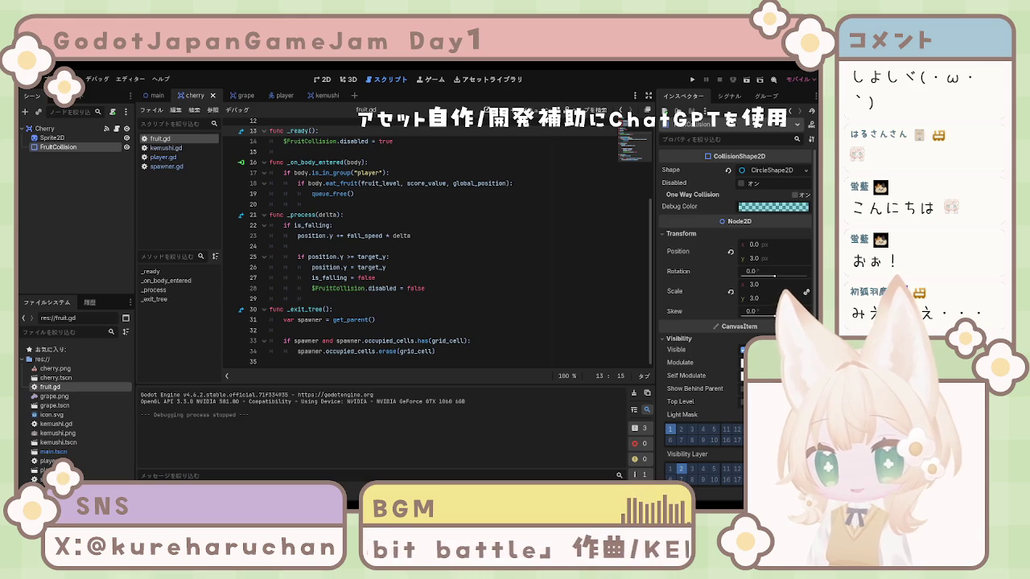
pyautogui.scroll(4, 389, 235)
# Paste the start/end scale, start/end modulate and start_y := -64.0 variables after grid_cell
pyautogui.click(338, 239)
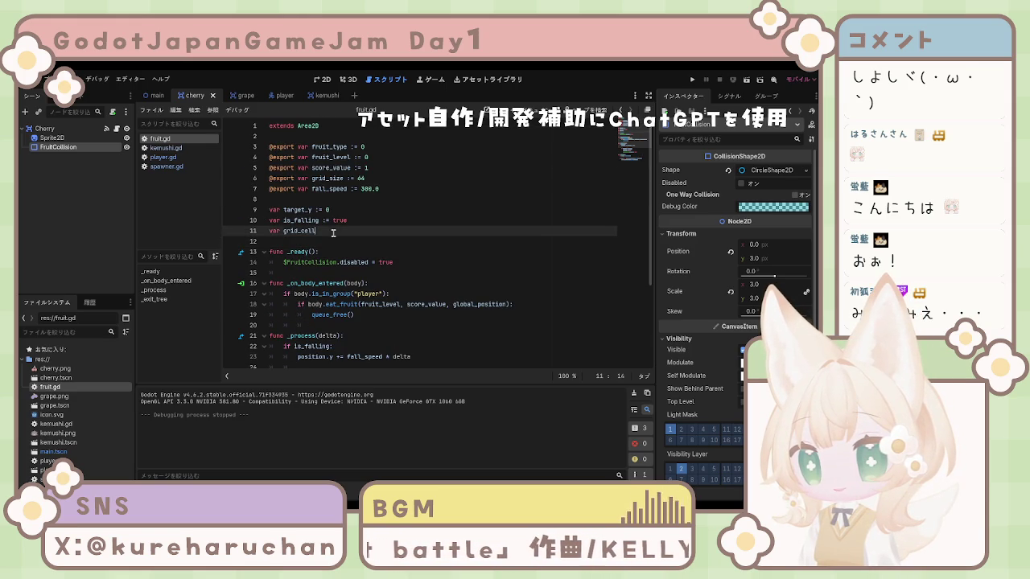
pyautogui.press('Return')
pyautogui.press('Up')
pyautogui.write('var start_scale := Vector2(1.3, 1.3) var end_scale := Vector2.ONE  var start_modulate := Color(0.7, 0.7, 0.7) var end_modulate := Color(1, 1, 1)  var start_y := -64.0')
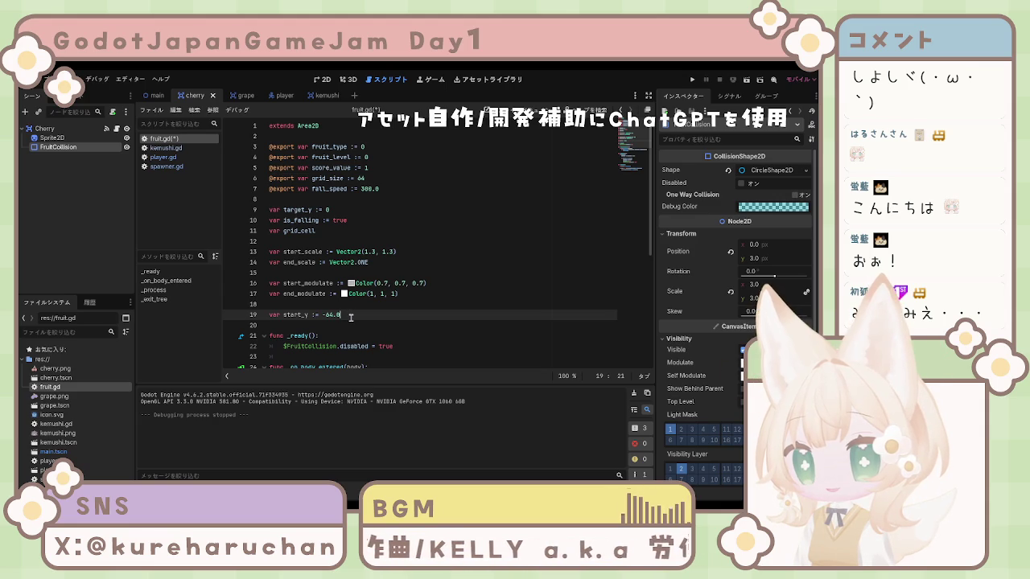
pyautogui.scroll(-5, 386, 314)
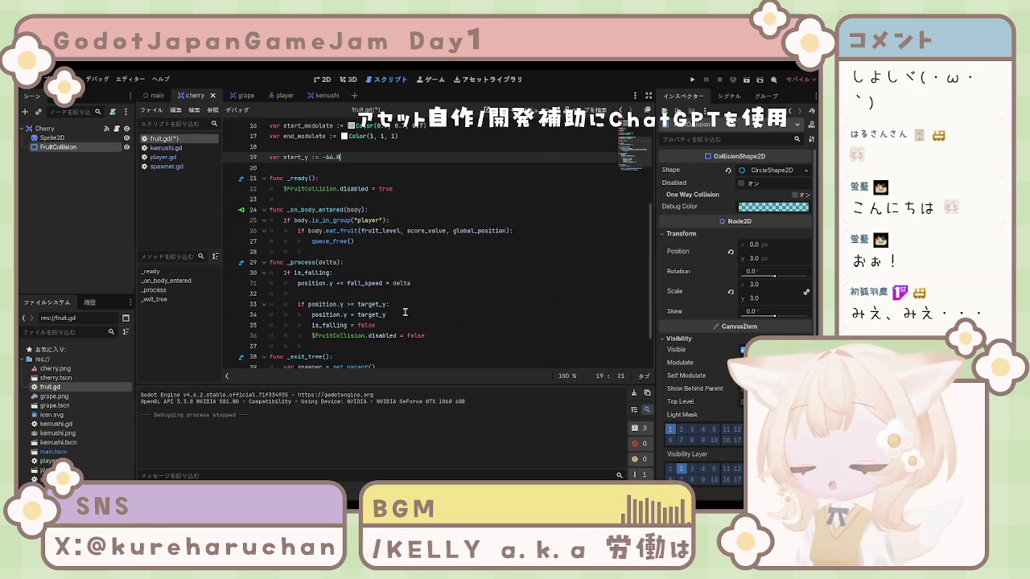
pyautogui.scroll(-1, 406, 313)
pyautogui.scroll(6, 407, 309)
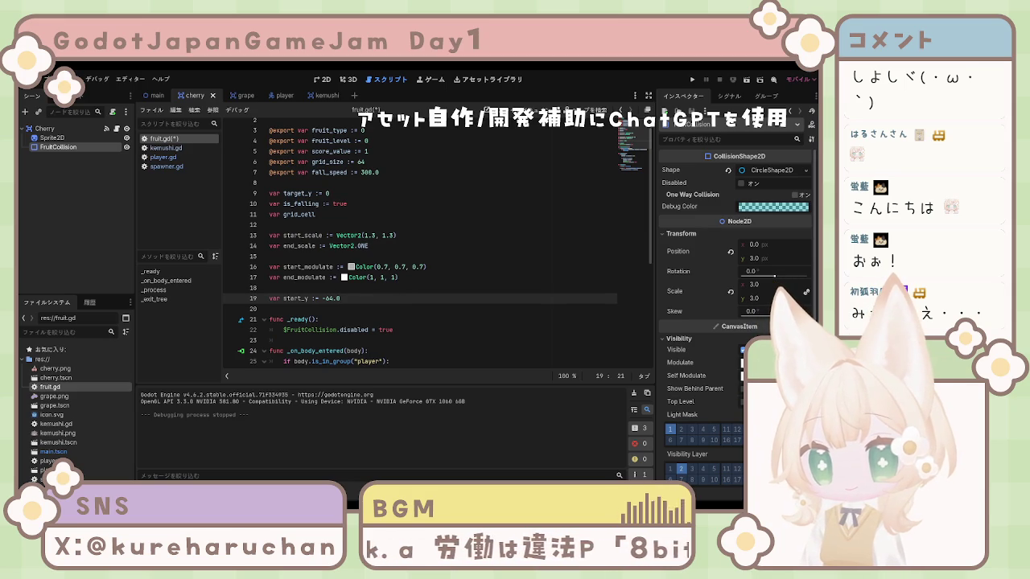
pyautogui.click(167, 166)
pyautogui.scroll(-2, 430, 208)
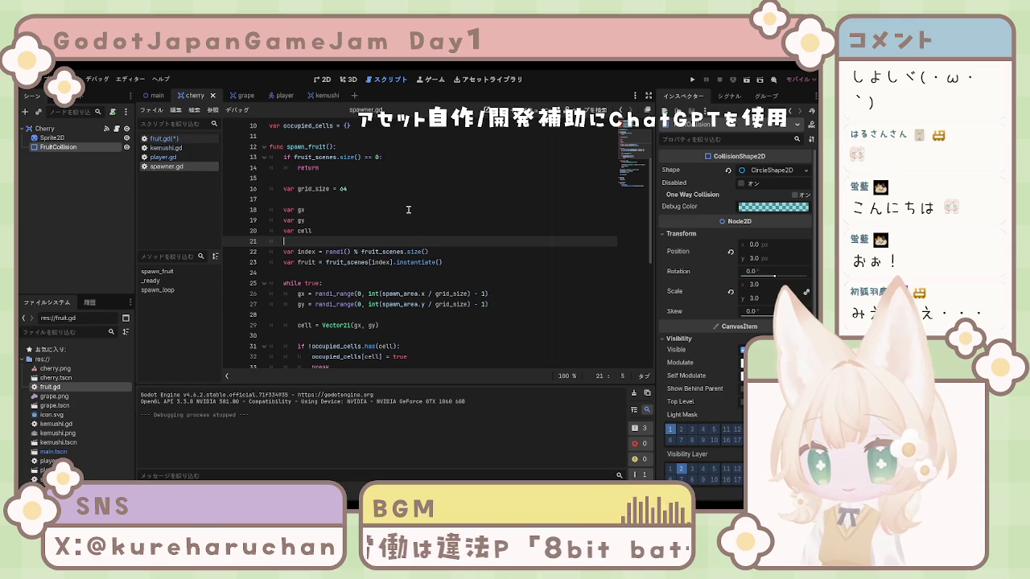
# Replace spawner.gd's fruit positioning lines with code setting fruit.start_y = -64
pyautogui.scroll(-3, 407, 211)
pyautogui.scroll(-4, 398, 215)
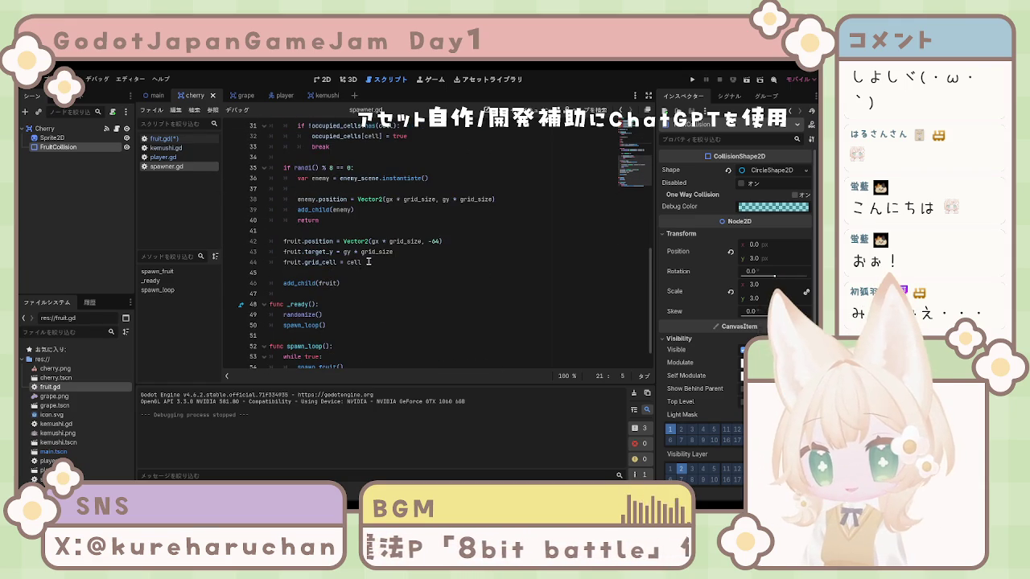
pyautogui.moveTo(394, 252)
pyautogui.mouseDown()
pyautogui.moveTo(288, 252)
pyautogui.moveTo(285, 241)
pyautogui.mouseUp()
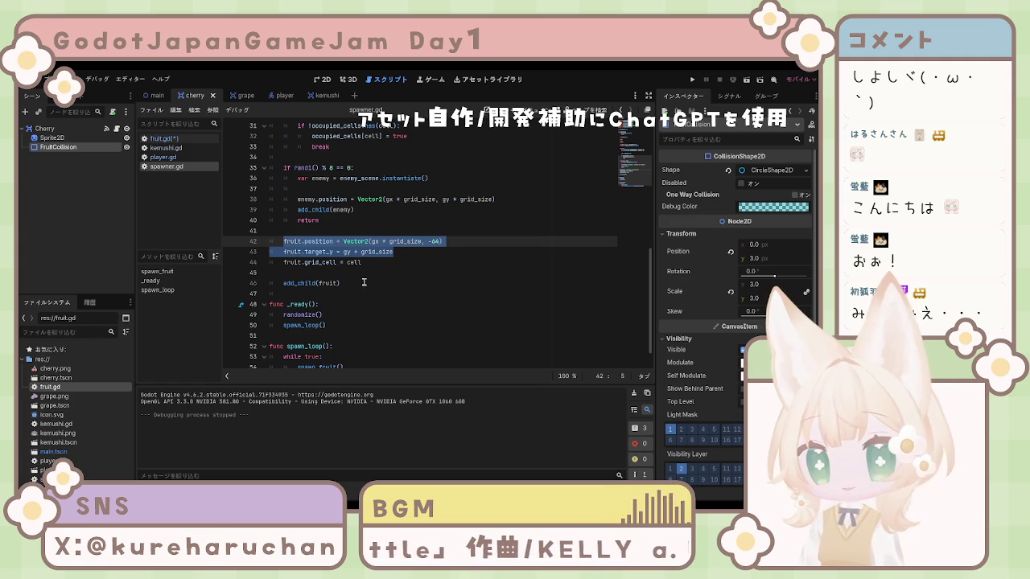
pyautogui.write('fruit.position = Vector2(gx * grid_size, -64)  fruit.start_y = -64 fruit.target_y = gy * grid_size')
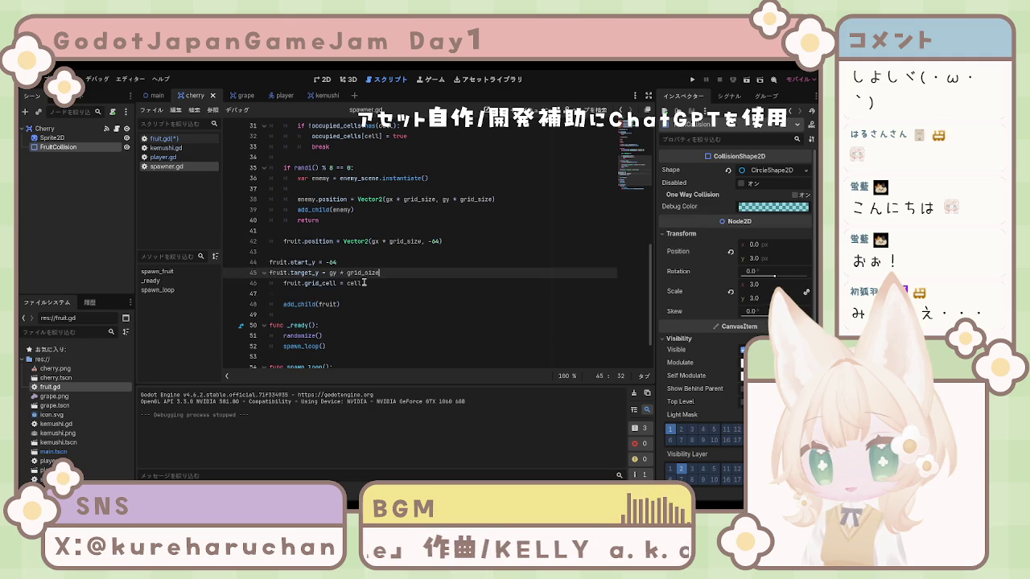
# Fix the start_y and target_y indentation, remove the stray blank line, and save both scripts
pyautogui.click(272, 263)
pyautogui.press('Tab')
pyautogui.press('Tab')
pyautogui.press('BackSpace')
pyautogui.click(271, 273)
pyautogui.press('Tab')
pyautogui.click(293, 254)
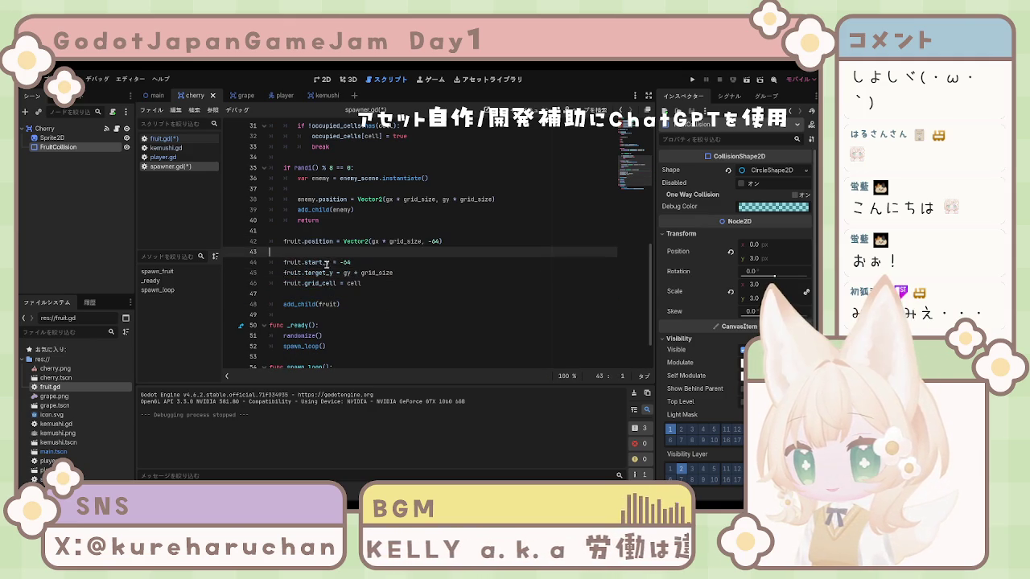
pyautogui.press('BackSpace')
pyautogui.click(396, 280)
pyautogui.hotkey('ctrl', 's')
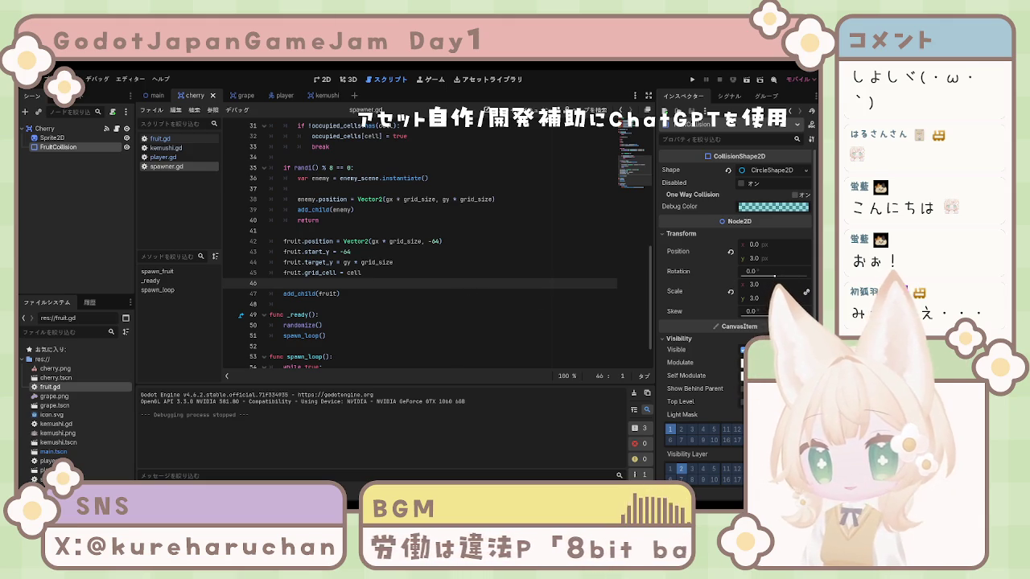
pyautogui.click(160, 139)
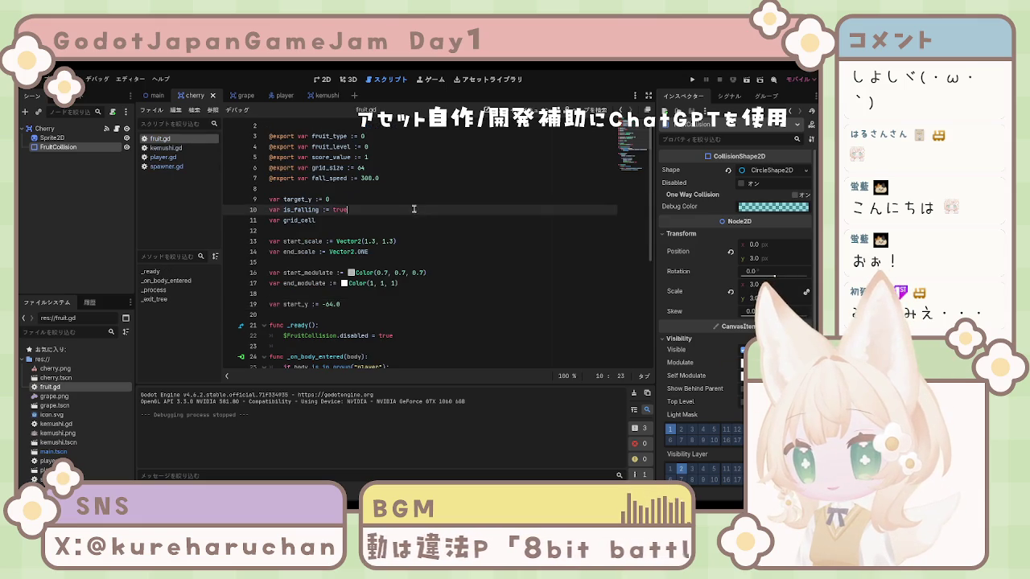
# Replace fruit.gd's old _process with the inverse_lerp version blending scale and modulate while falling
pyautogui.scroll(-5, 425, 216)
pyautogui.scroll(-1, 424, 216)
pyautogui.click(438, 257)
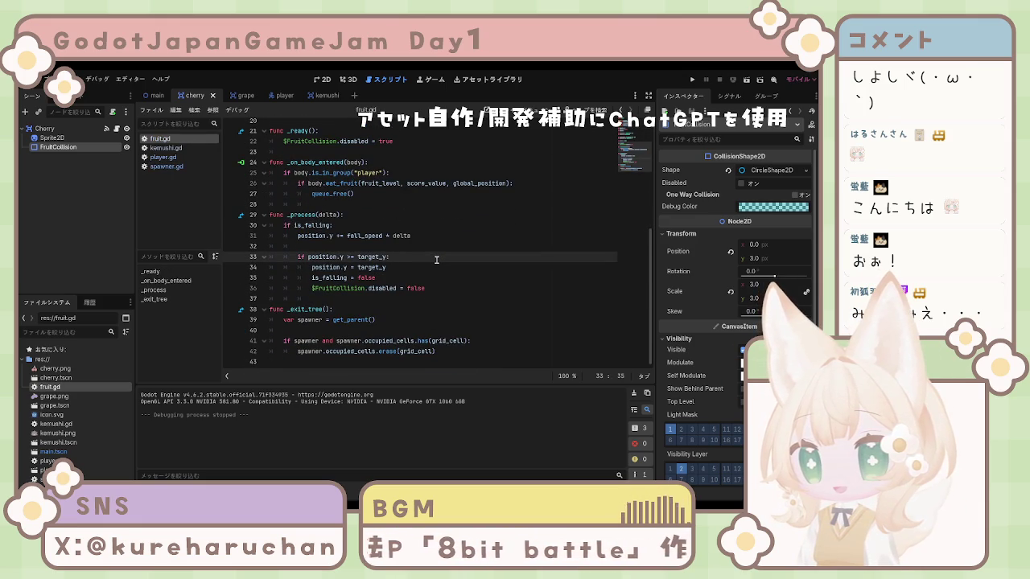
pyautogui.moveTo(271, 215)
pyautogui.mouseDown()
pyautogui.moveTo(392, 239)
pyautogui.moveTo(438, 291)
pyautogui.mouseUp()
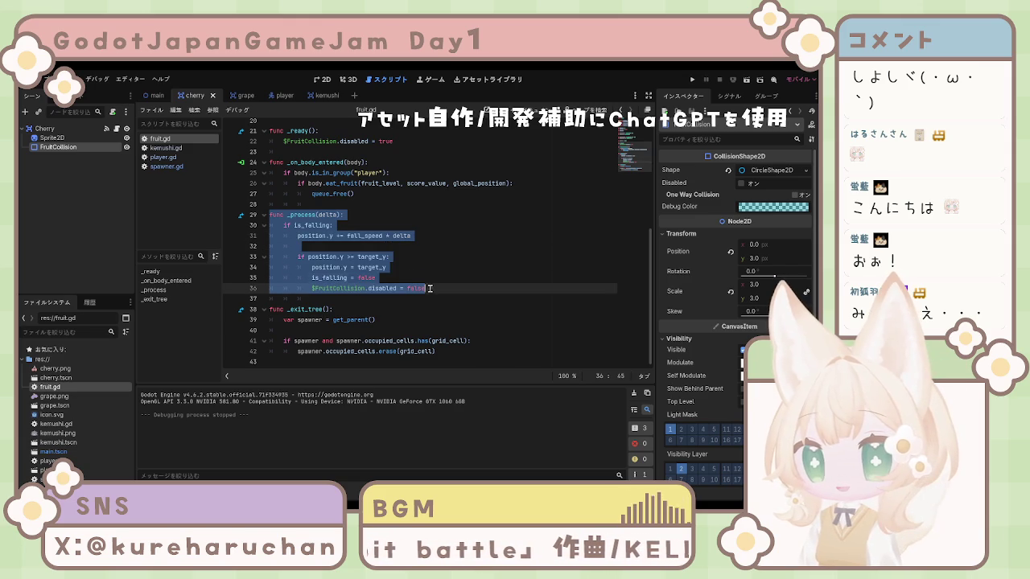
pyautogui.write('func _process(delta): \tif is_falling: \t\tposition.y += fall_speed * delta \t\t \t\tvar t = inverse_lerp(start_y, target_y, position.y) \t\t \t\tscale = start_scale.lerp(end_scale, t) \t\tmodulate = start_modulate.lerp(end_modulate, t) \t\t \t\tif position.y >= target_y: \t\t\tposition.y = target_y \t\t\tscale = end_scale \t\t\tmodulate = end_modulate \t\t\t \t\t\tis_falling = false \t\t\t \t\t\t$CollisionShape2D.set_deferred("disabled", false)')
pyautogui.click(438, 291)
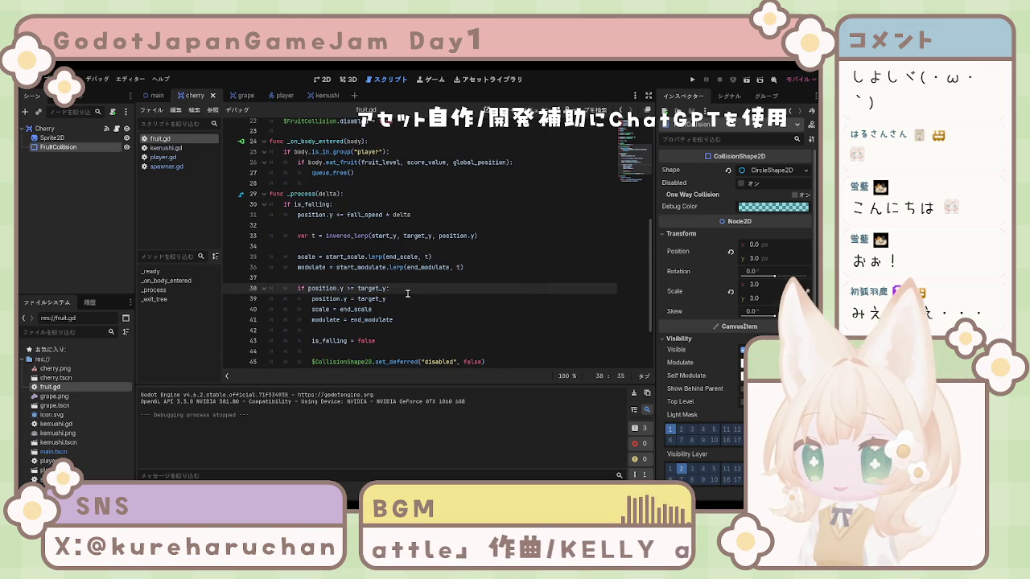
pyautogui.scroll(-2, 408, 294)
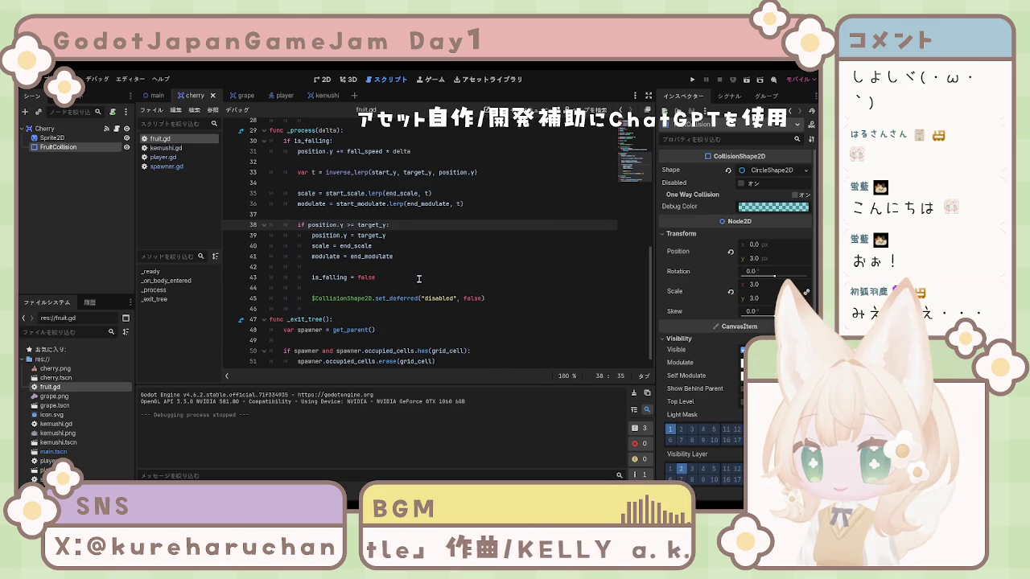
pyautogui.scroll(2, 426, 296)
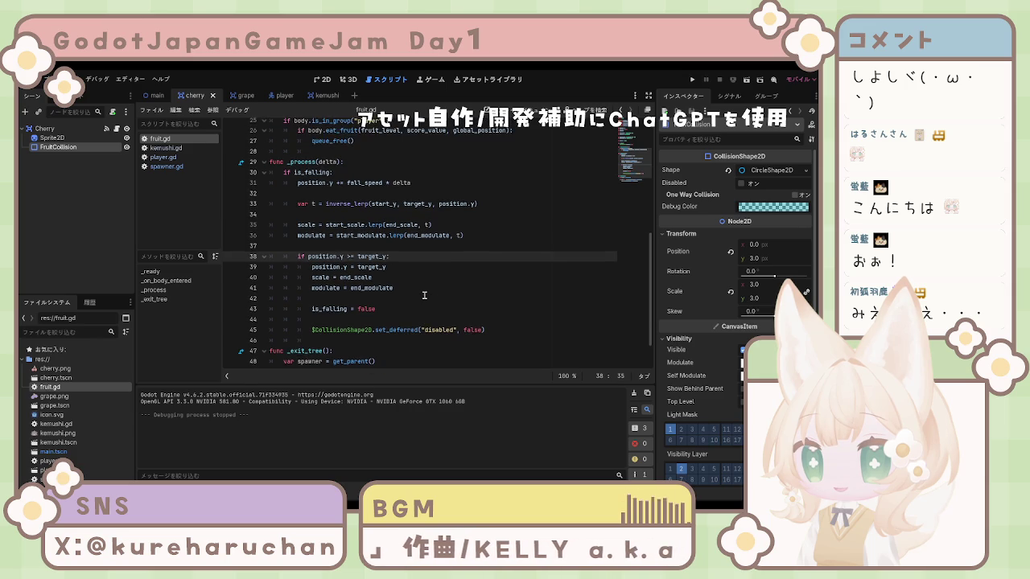